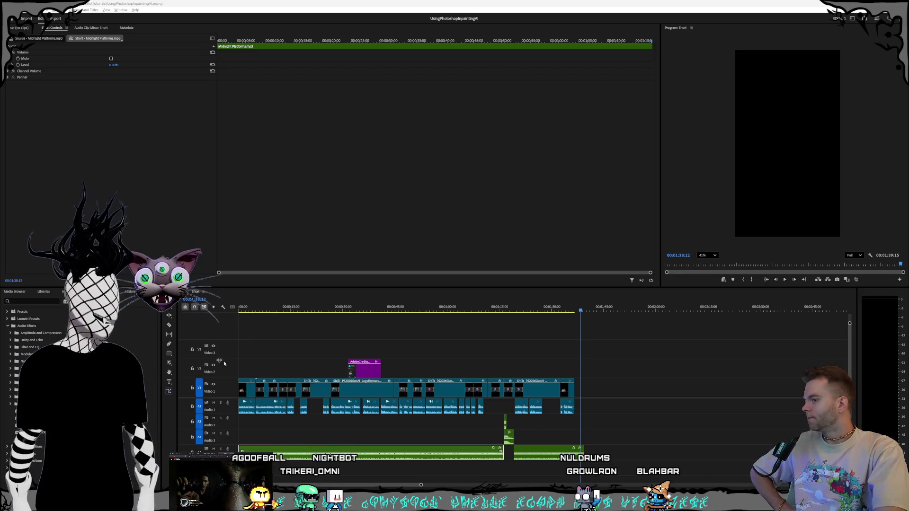
Add a blank line after the '(show cost of models...)' reminder in the script notes, then switch to Suno.
key("alt+Tab")
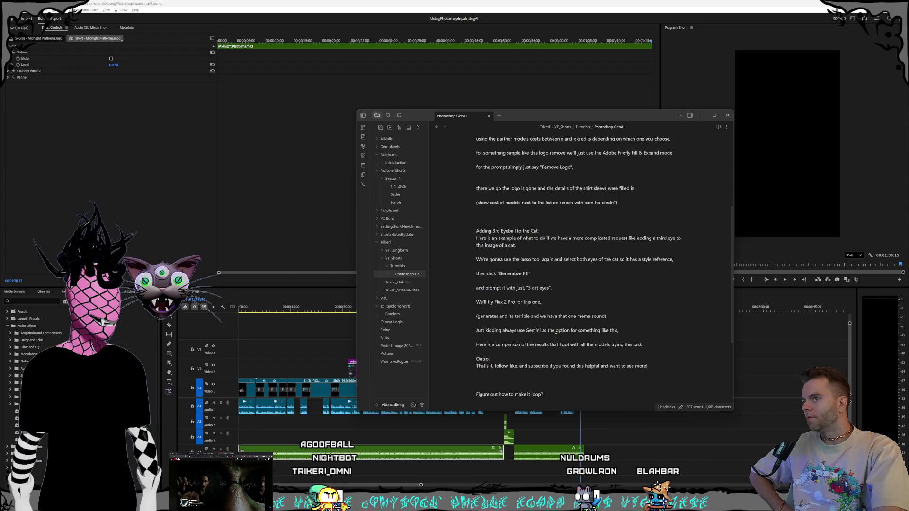
scroll(533, 293, "up", 2)
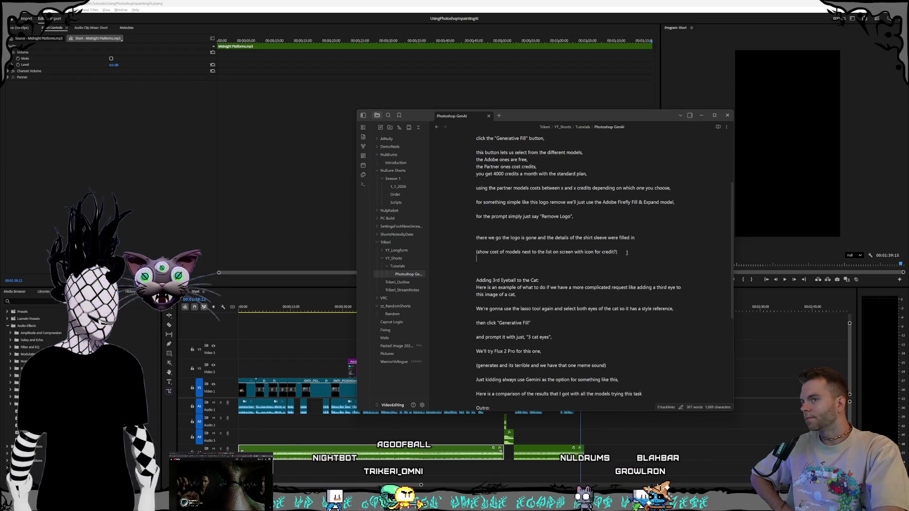
key("Return")
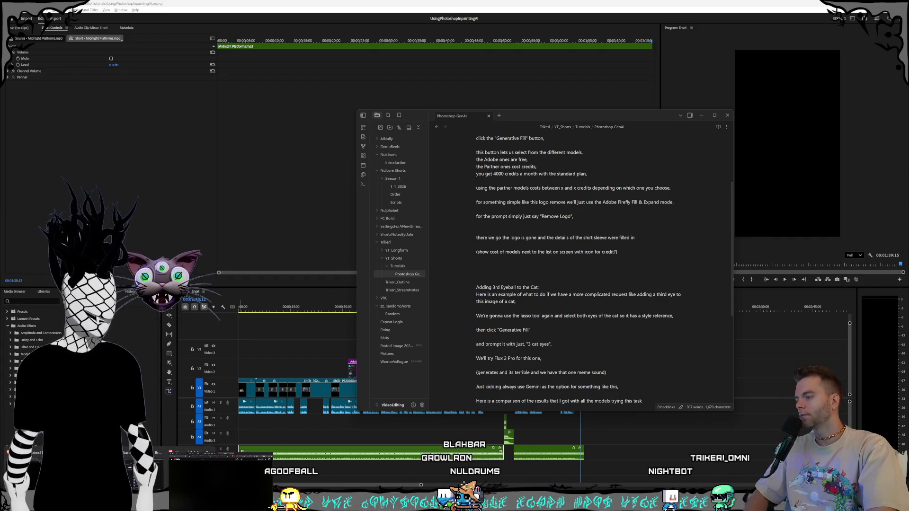
key("alt+Tab")
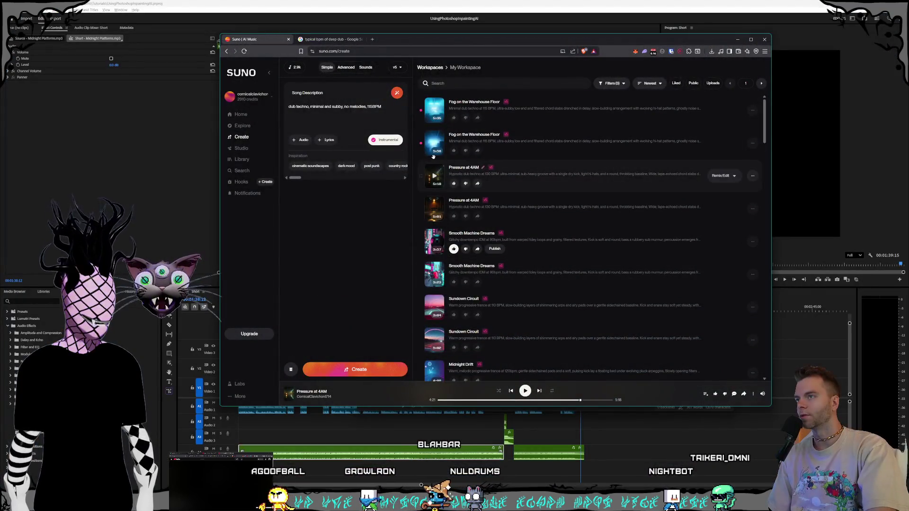
Preview the second 'Fog on the Warehouse Floor' take, then play the first take instead.
left_click(435, 142)
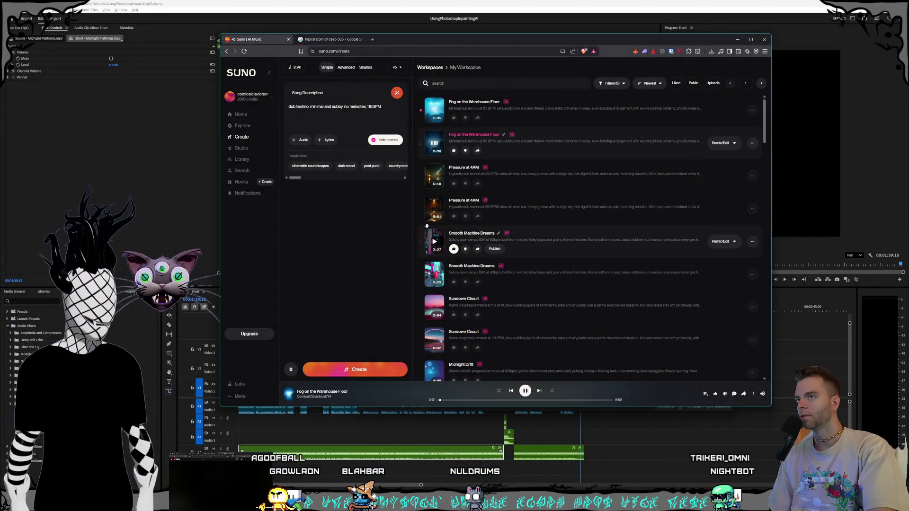
left_click(435, 109)
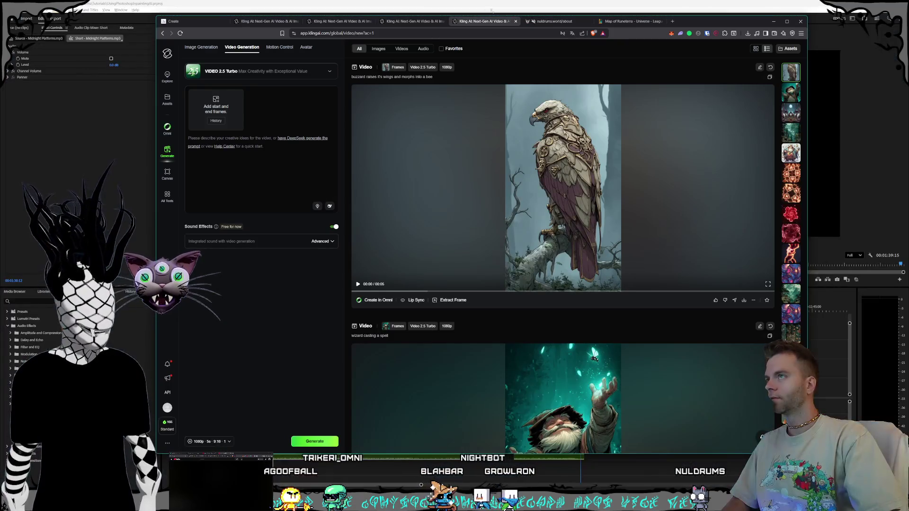
Move the Suno tab into the Kling browser window and close the leftover Google search window.
left_click_drag(665, 32, 624, 72)
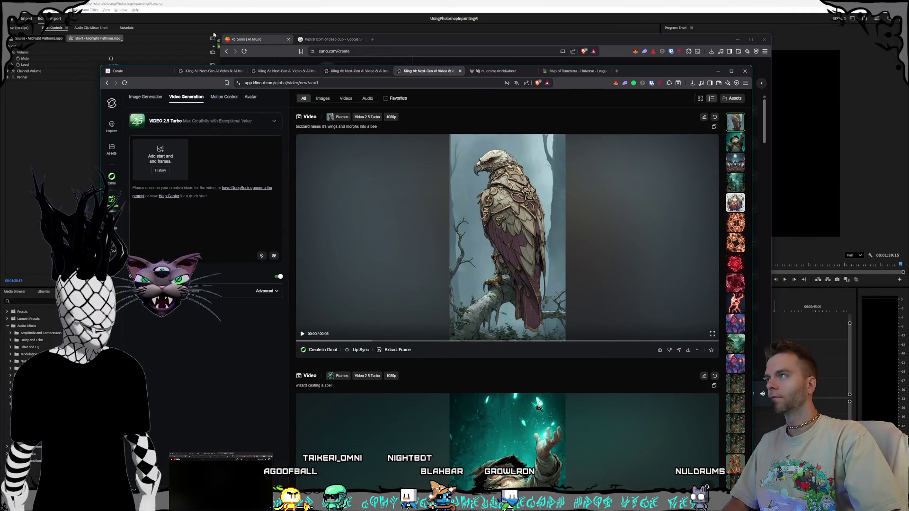
left_click_drag(246, 39, 184, 71)
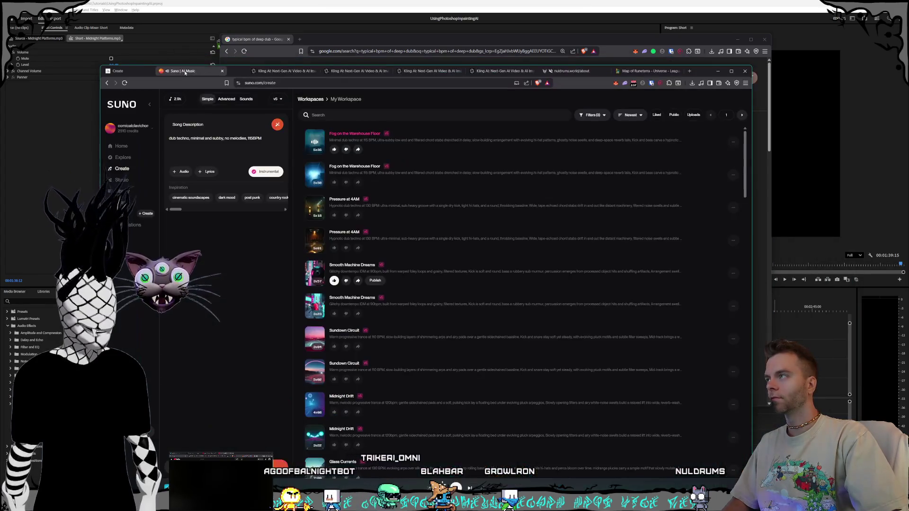
left_click(289, 39)
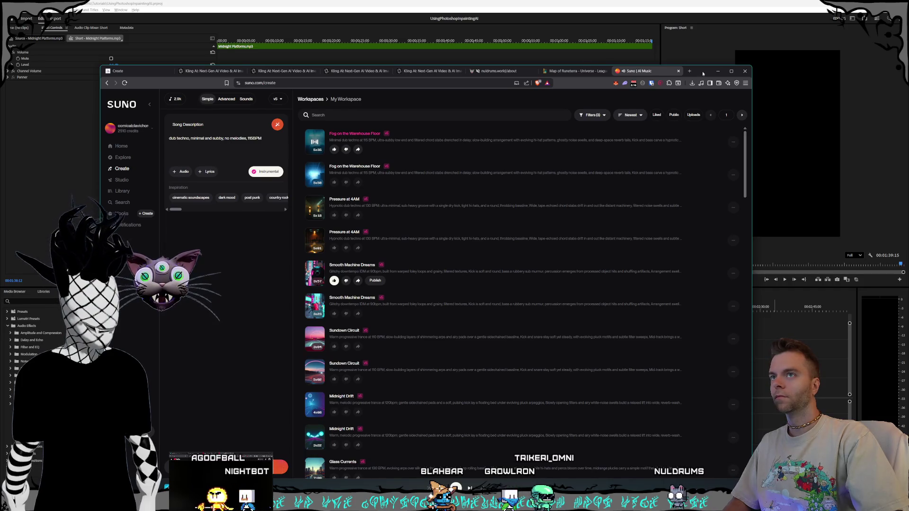
left_click_drag(458, 73, 515, 31)
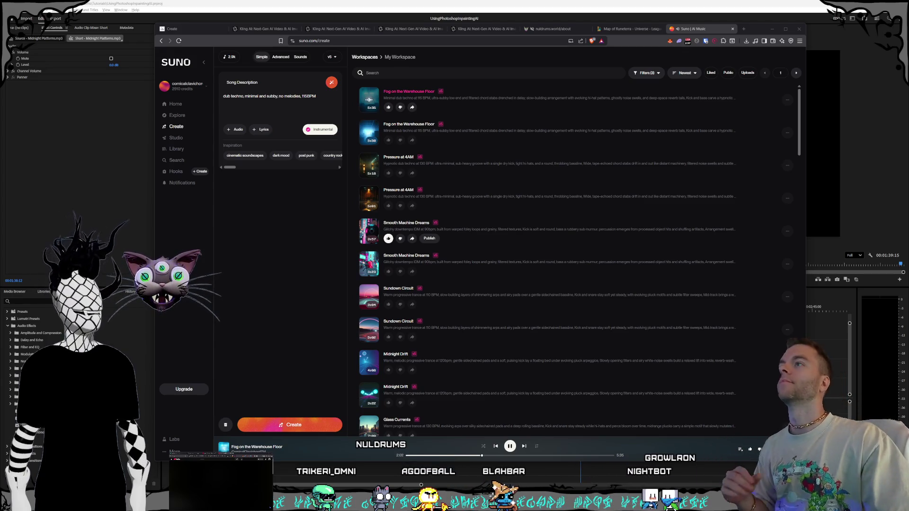
Show the '...' options for the first 'Fog on the Warehouse Floor' track.
left_click(788, 100)
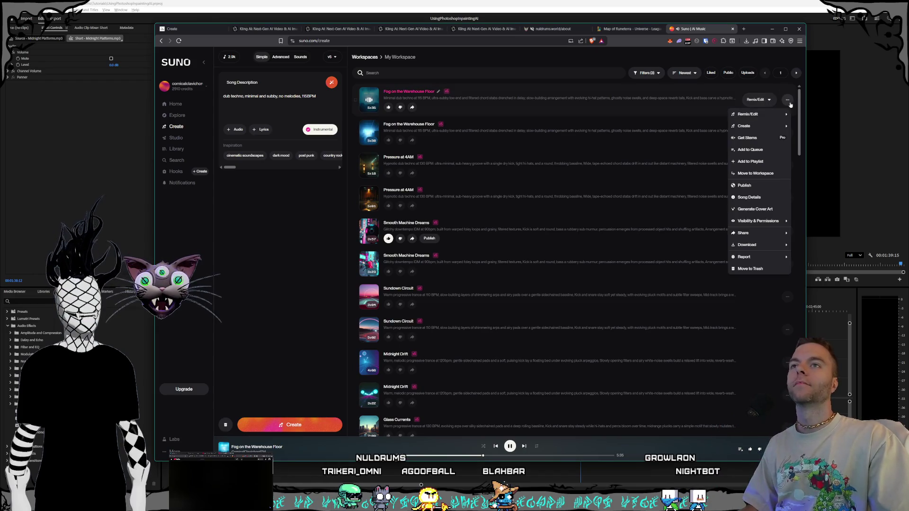
Download the track as MP3 into a new 'Dub Techno' folder inside the Suno samples folder.
mouse_move(747, 244)
left_click(711, 247)
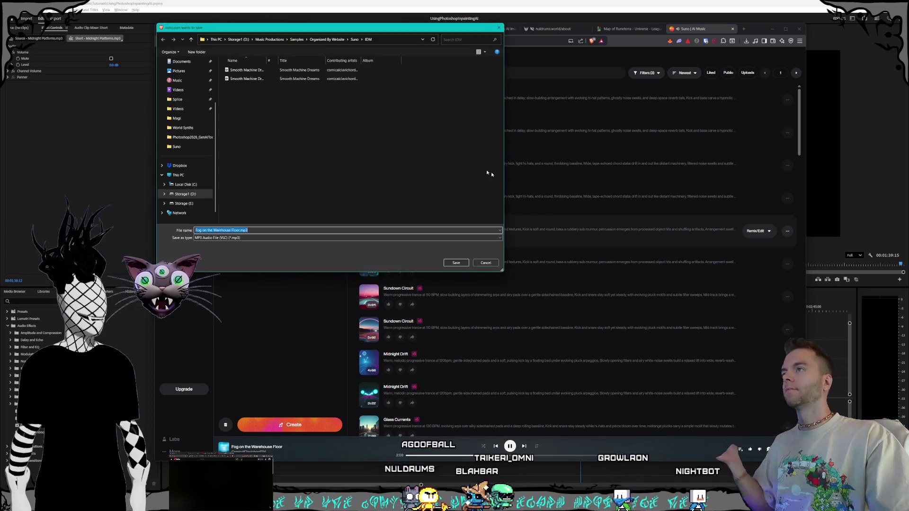
left_click(176, 147)
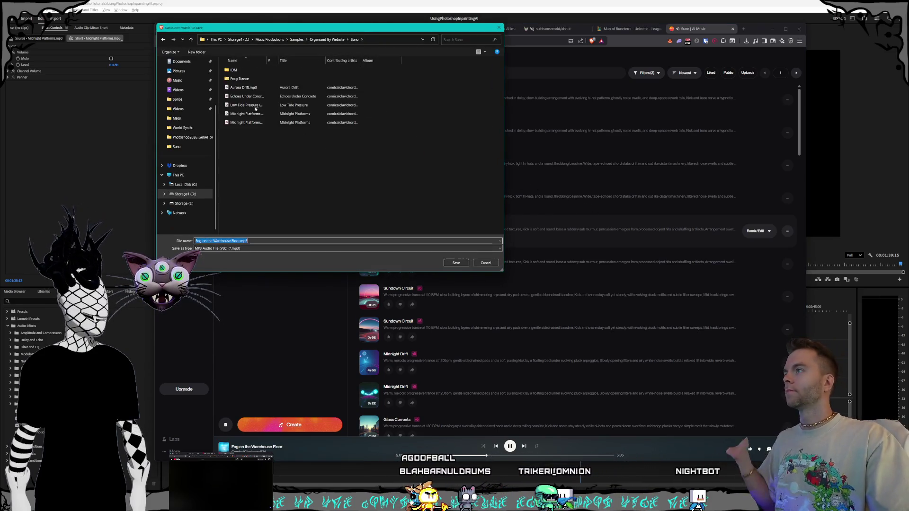
right_click(256, 179)
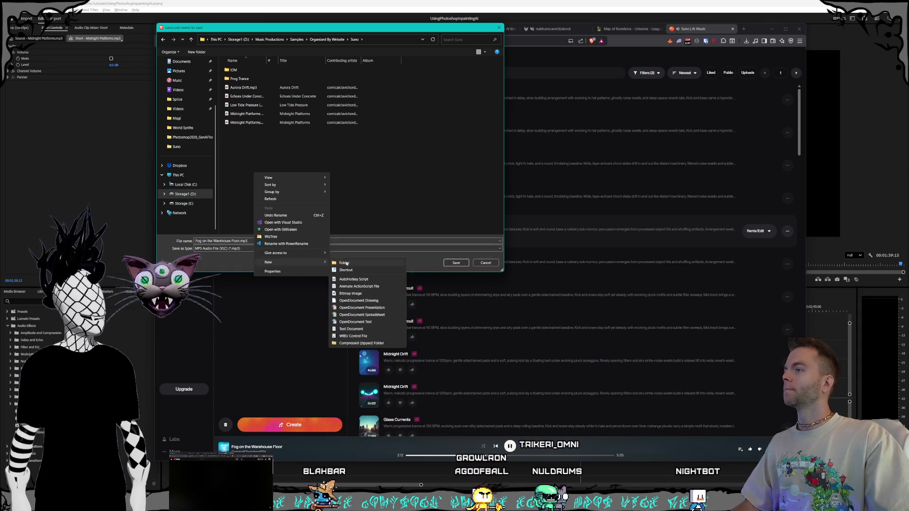
left_click(345, 263)
type("Dub Techno")
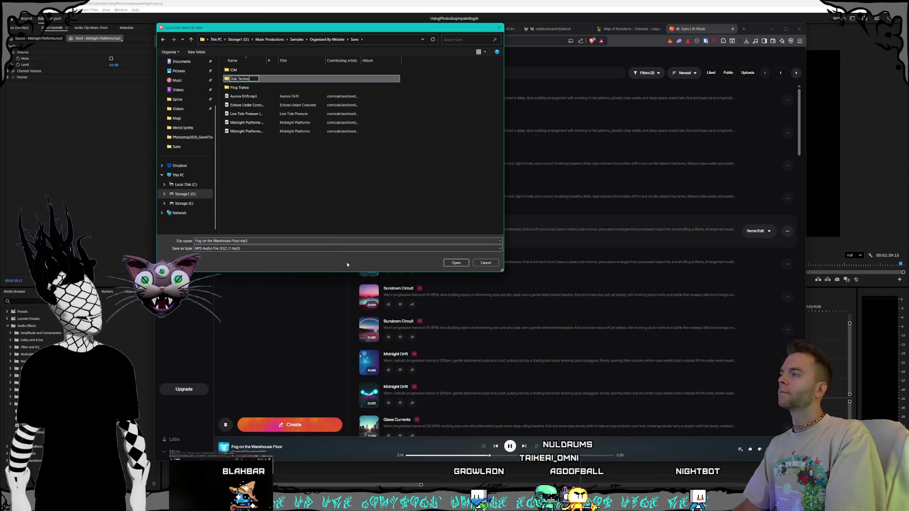
key("Return")
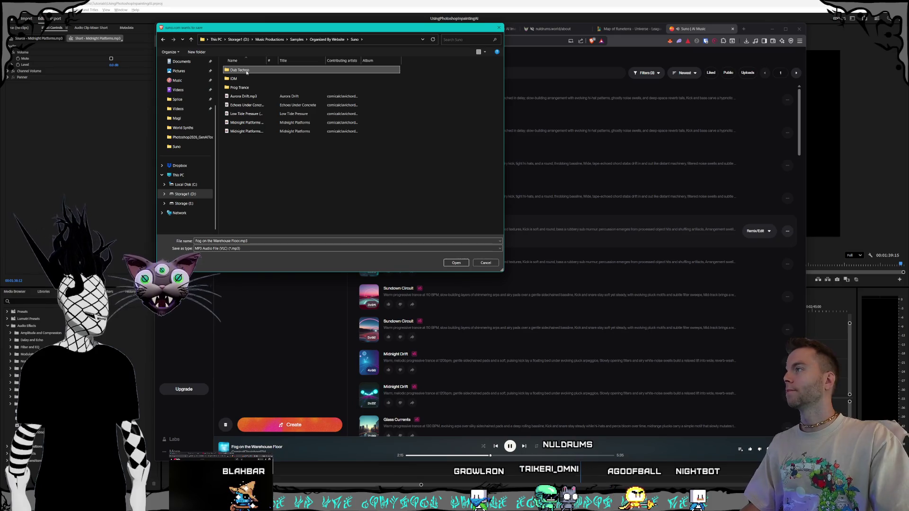
double_click(246, 72)
left_click(456, 263)
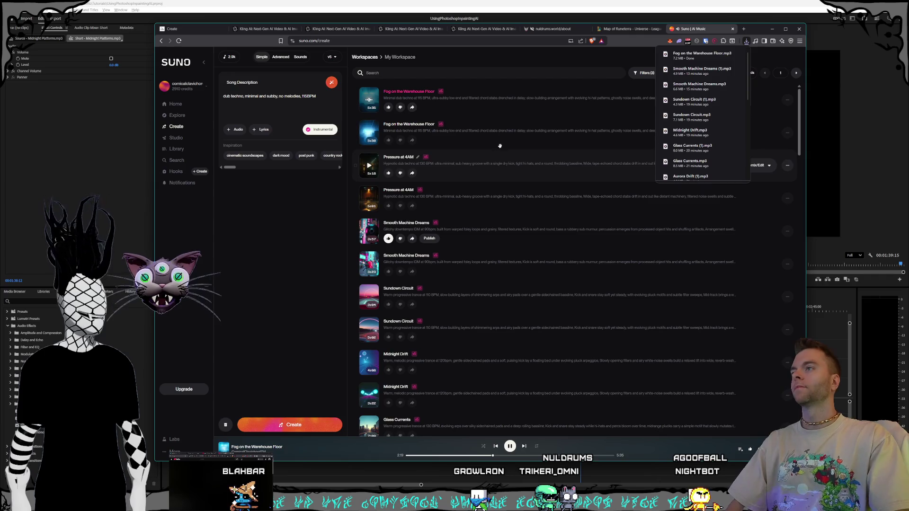
Dismiss the browser's downloads list while the track keeps playing.
left_click(368, 133)
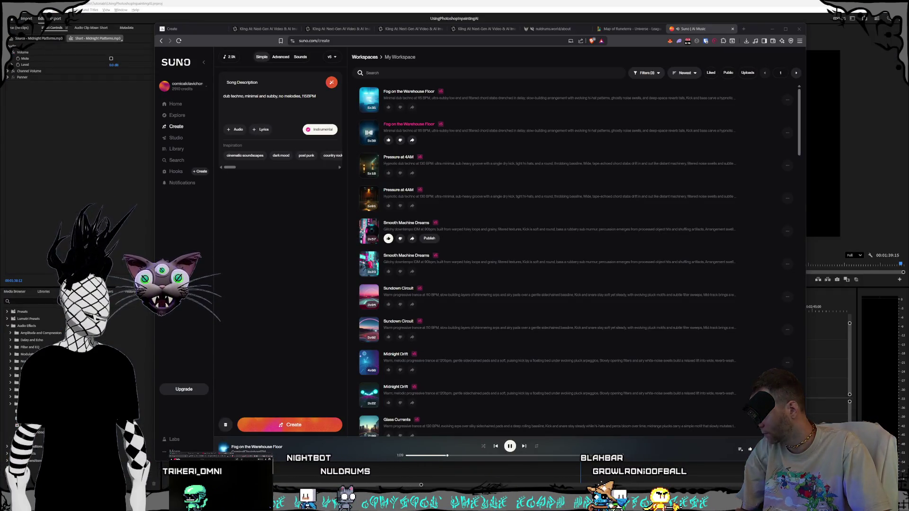
Bring the Adobe Home window over Suno and refresh the avatar panel's remaining-credits count.
left_click_drag(389, 130, 370, 108)
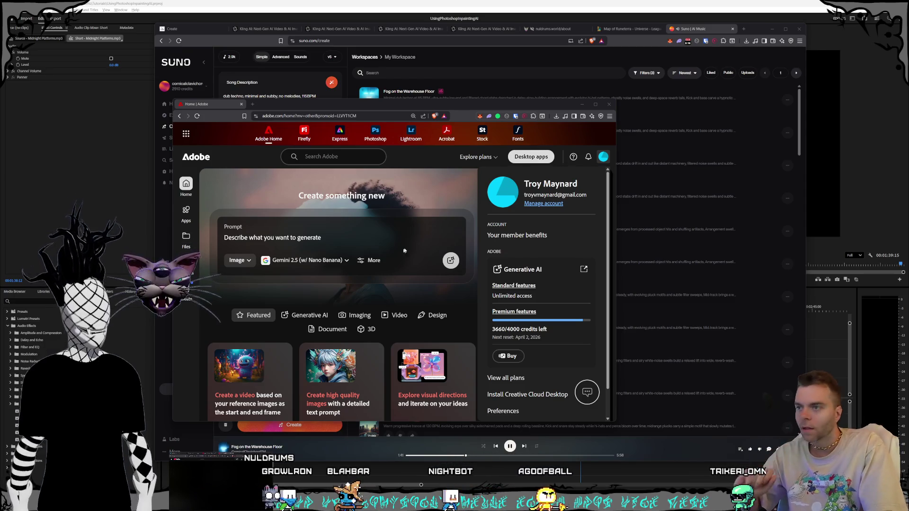
left_click(604, 158)
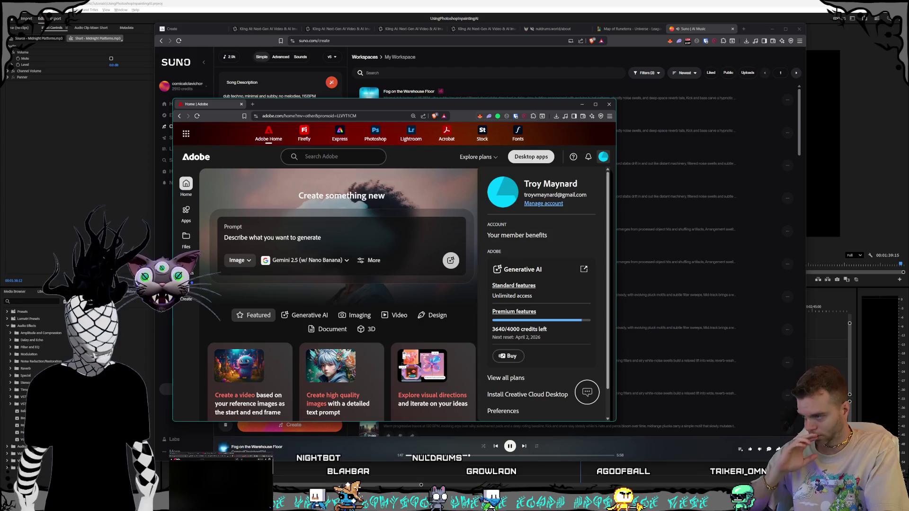
Start a Flux 2 PRO line under the model-cost note, select it to rewrite, then return to Adobe.
key("alt+Tab")
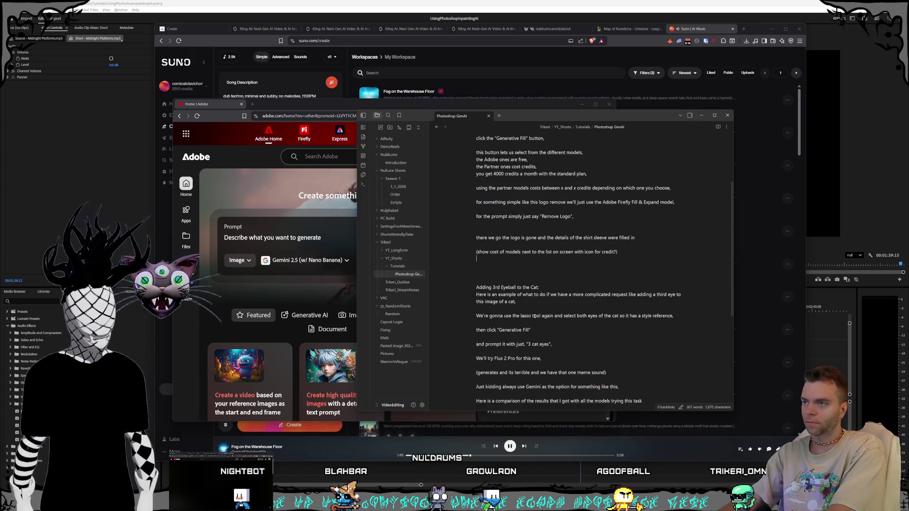
key("Return")
type("Flux.2 PRO")
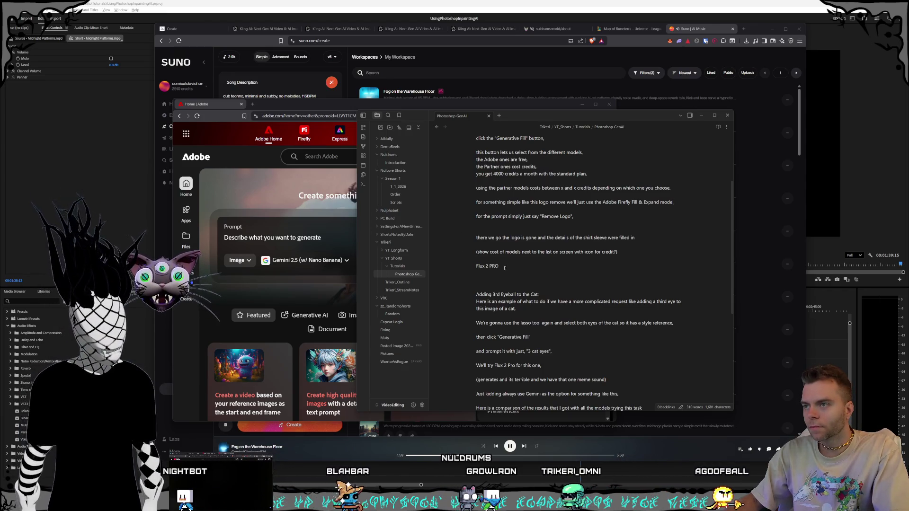
left_click_drag(499, 266, 477, 266)
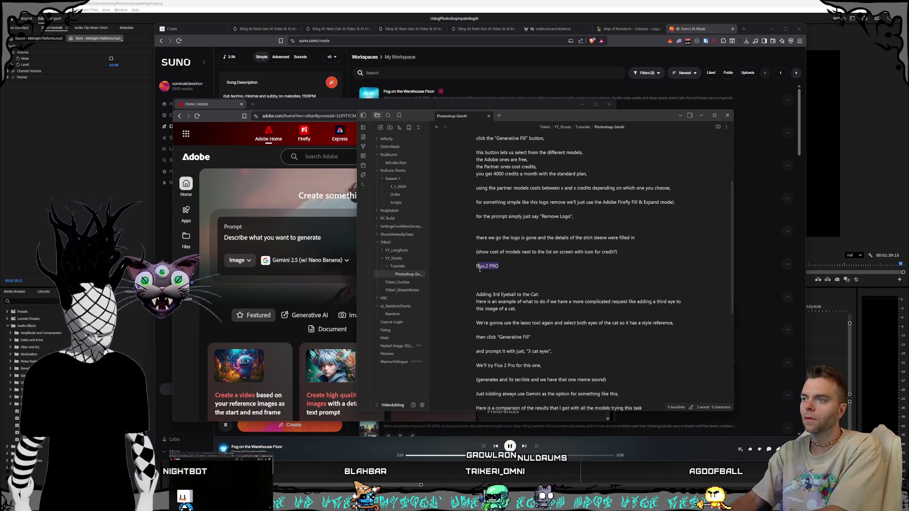
type("FLUX.2")
key("alt+Tab")
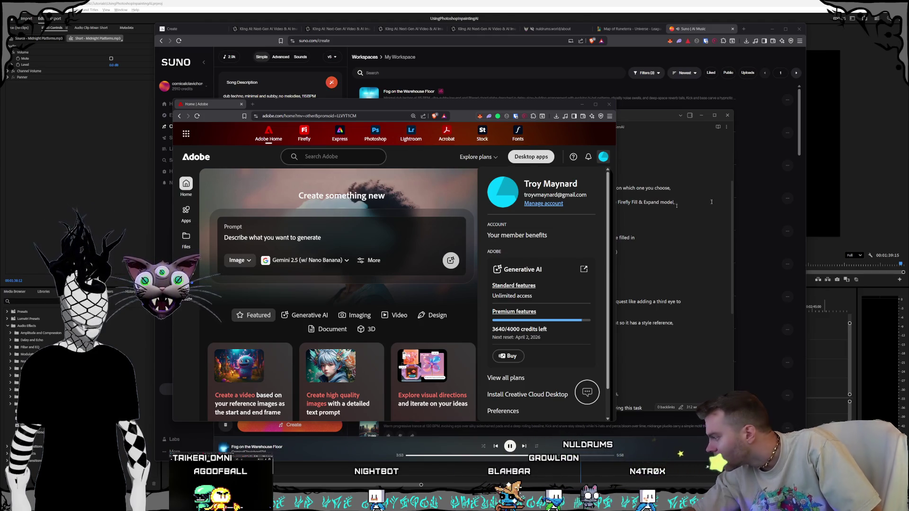
Check credits dropped to 3630 and record FLUX.2 pro 20 credits and FLUX Kontext Pro 10 credits in the note.
left_click(604, 157)
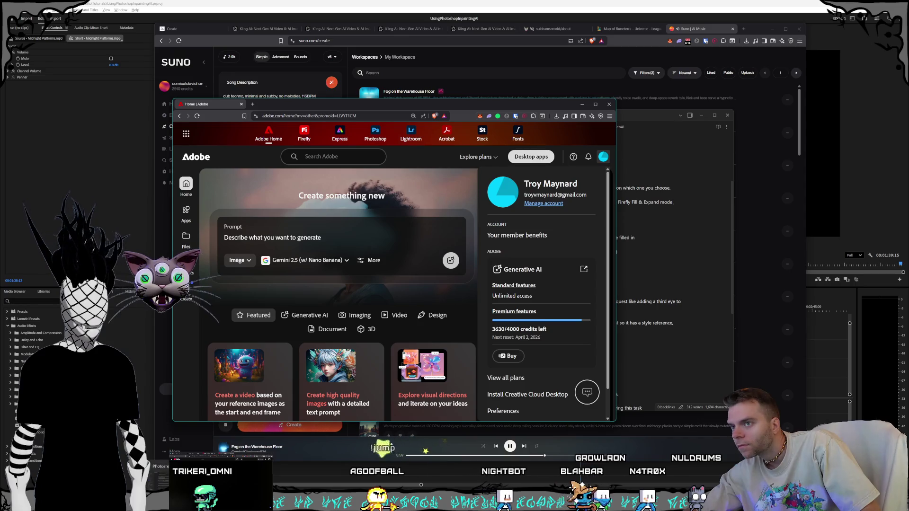
key("alt+Tab")
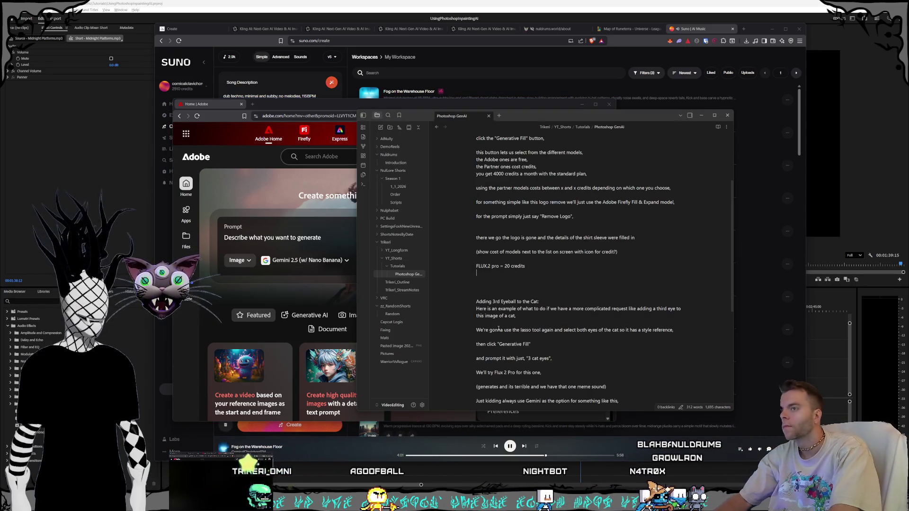
type("FLUX.")
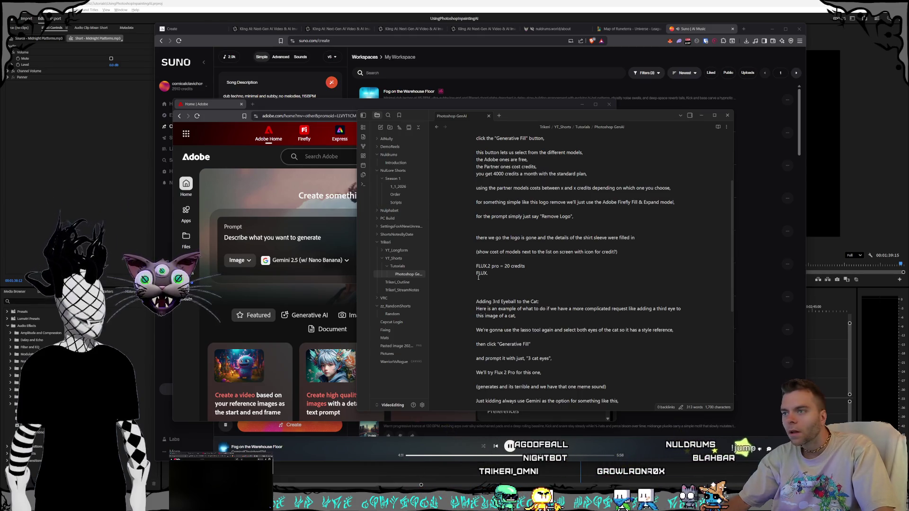
left_click(495, 273)
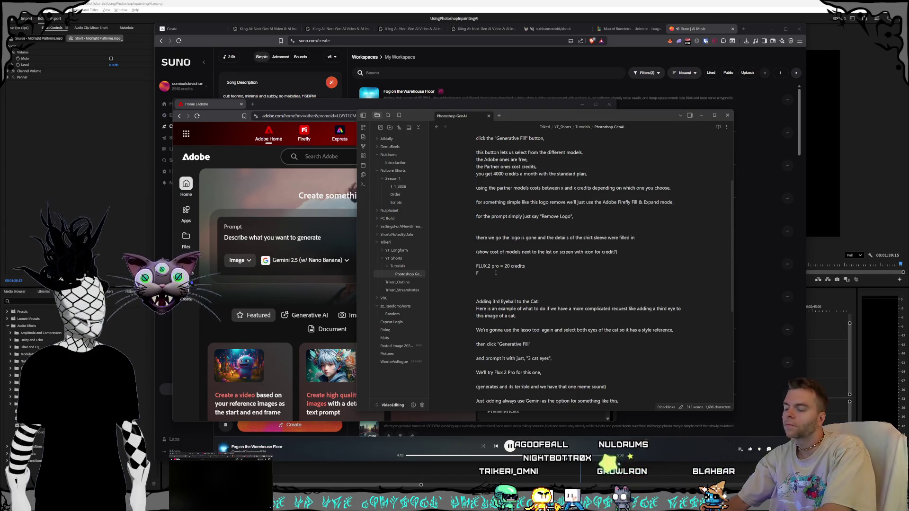
type("LUX.")
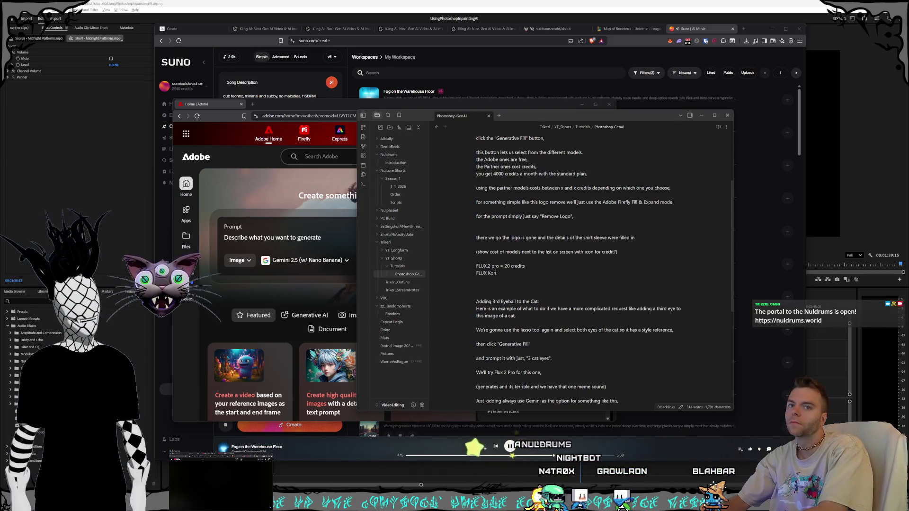
type(" Pro = ")
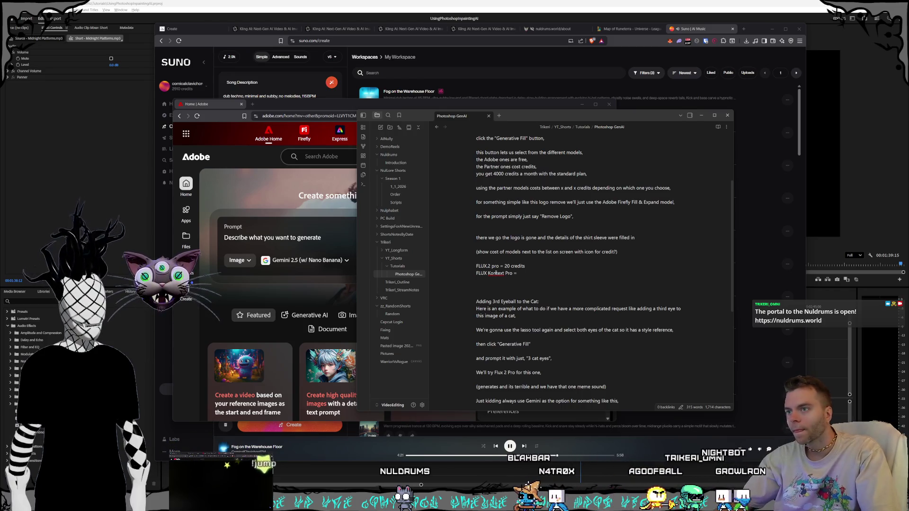
type(" 10 credi")
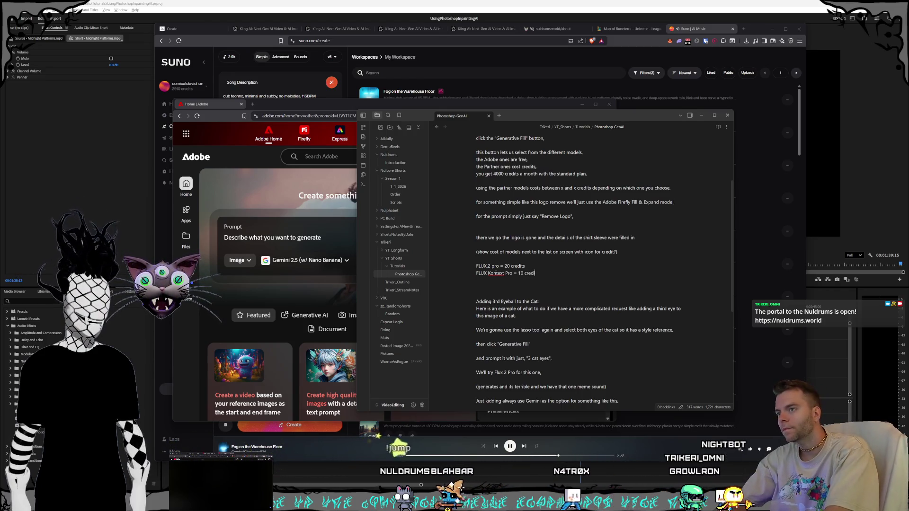
type("ts")
key("Return")
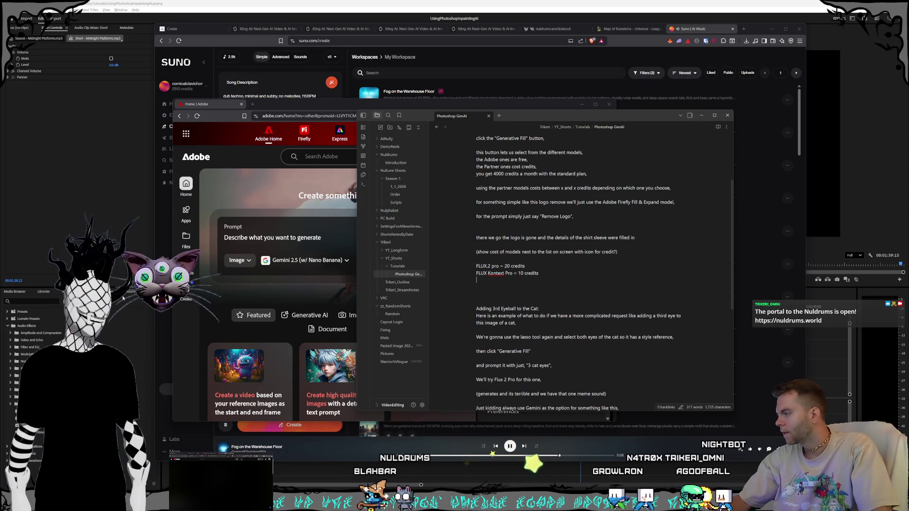
Recheck the remaining Adobe credits count, then bring the script notes back to the front.
left_click(369, 104)
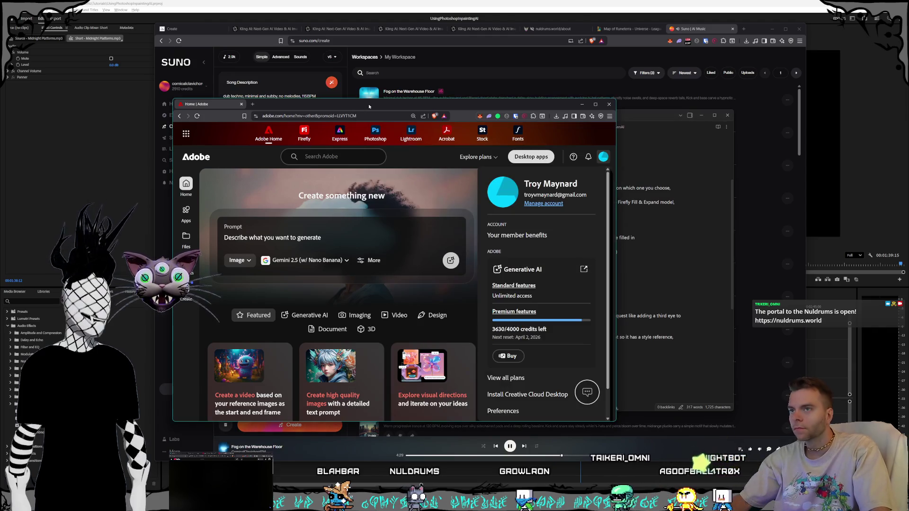
left_click(605, 157)
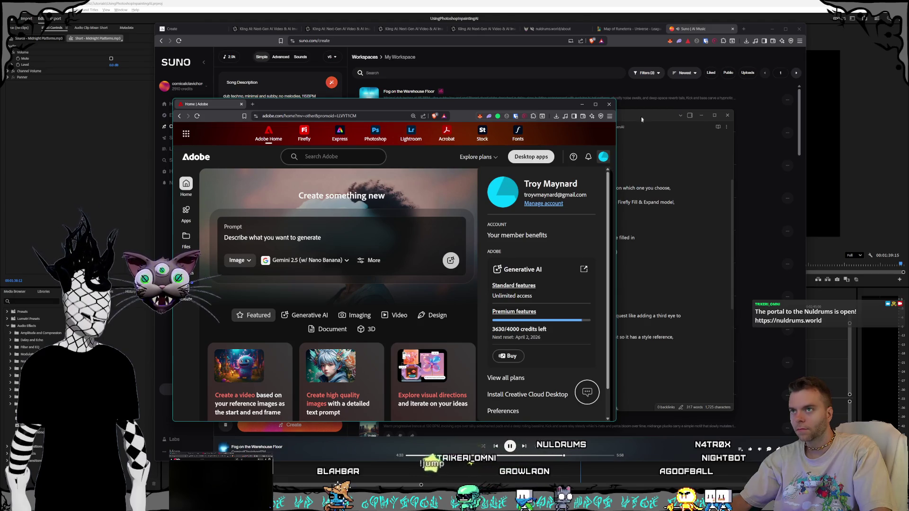
left_click(642, 123)
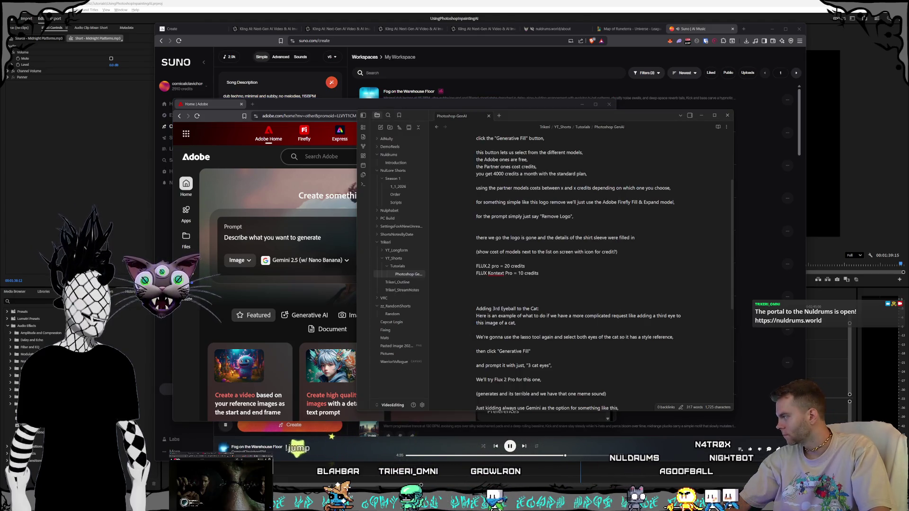
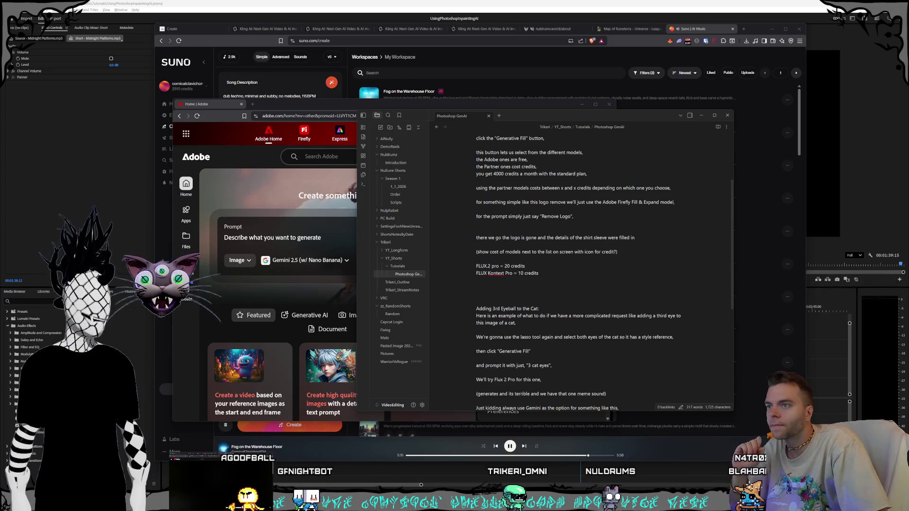
Add the Gemini 3 Nano Banana Pro 40-credit line and start the Gemini 2.5 Nano Banana entry.
left_click(505, 280)
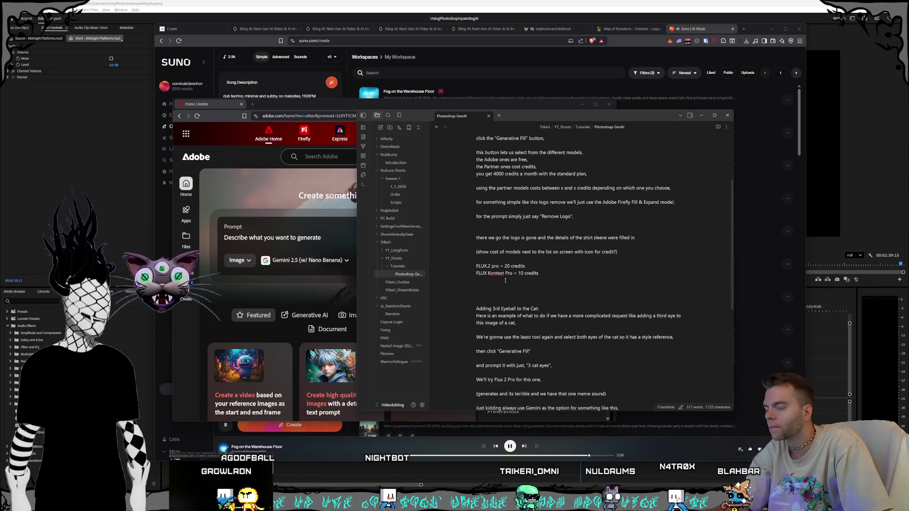
type("Gemini 3")
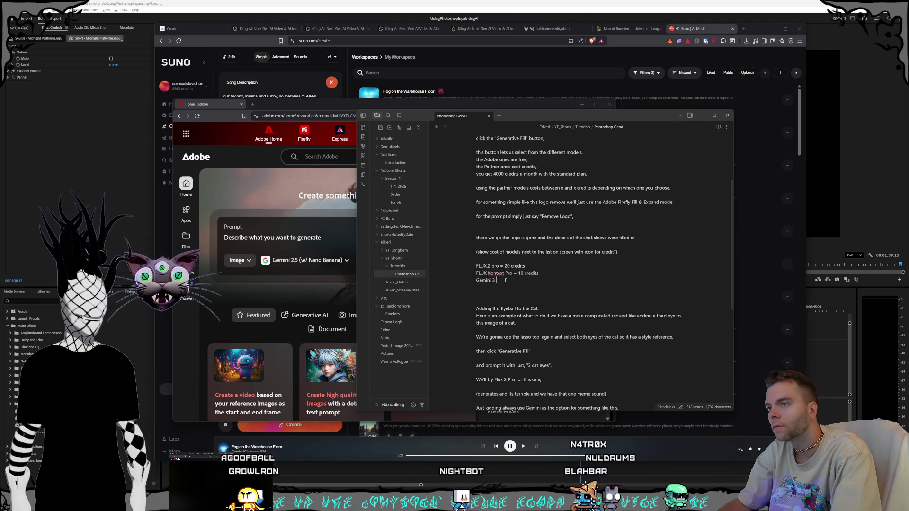
type("Nano Ba")
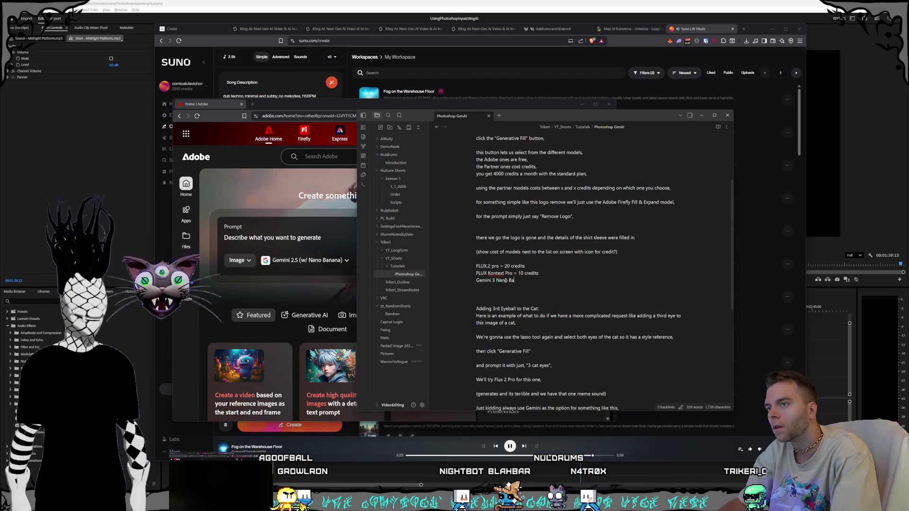
type("nana Pro = 40 credits")
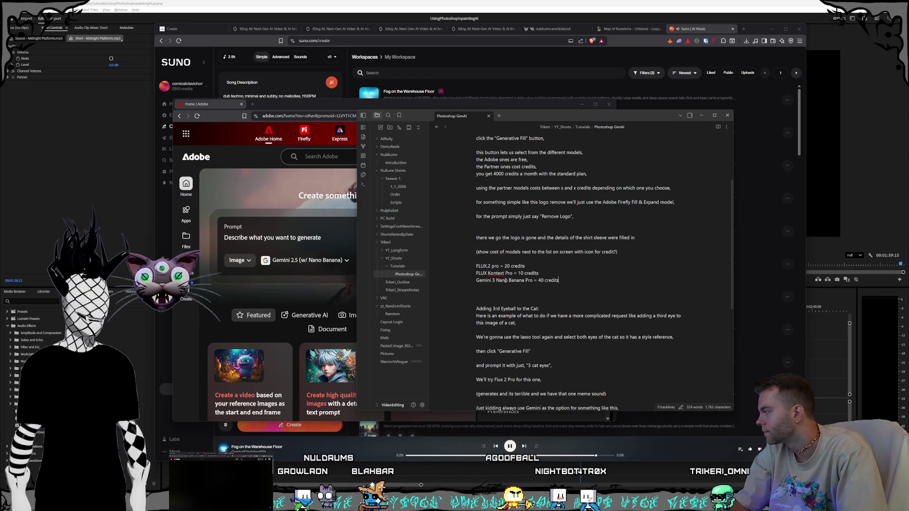
key("Return")
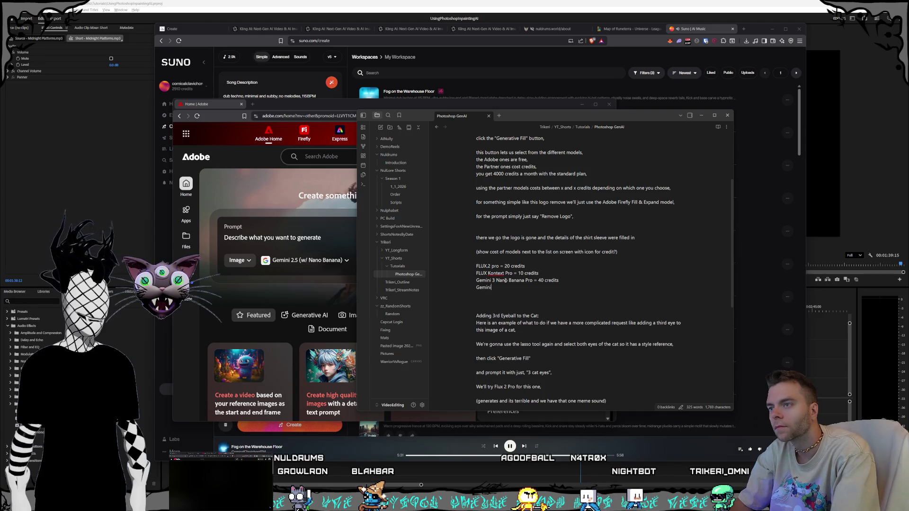
type("Gemini 2.5 Nano Banan")
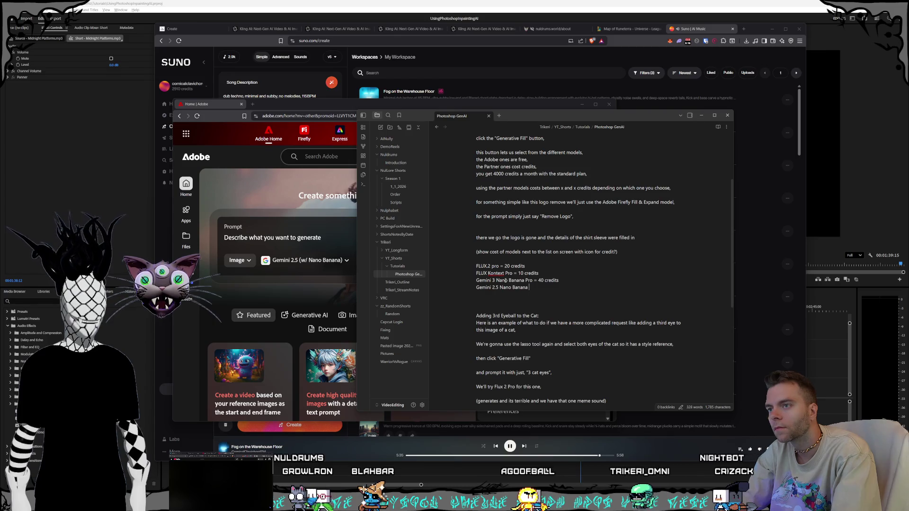
type("a =")
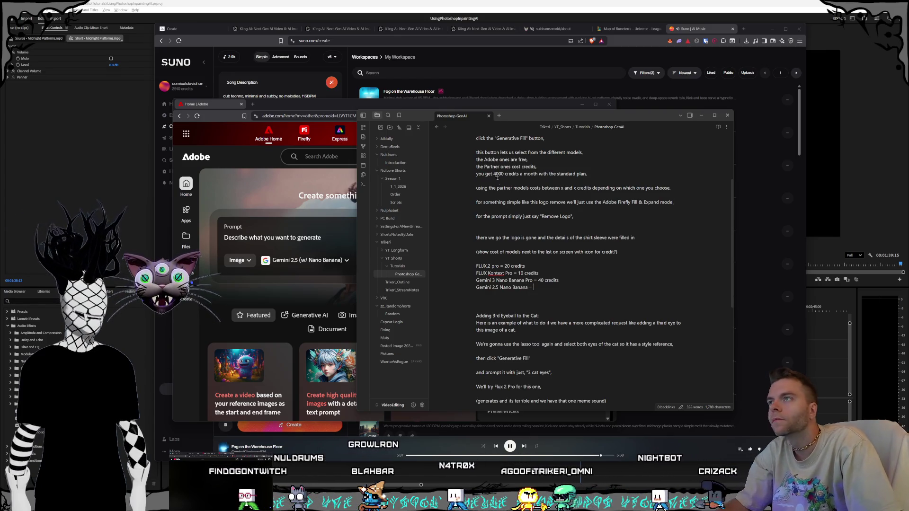
key("alt+Tab")
Read the remaining generative credits, 3620 of 4000, in the Adobe account panel.
left_click(603, 156)
key("ctrl+a")
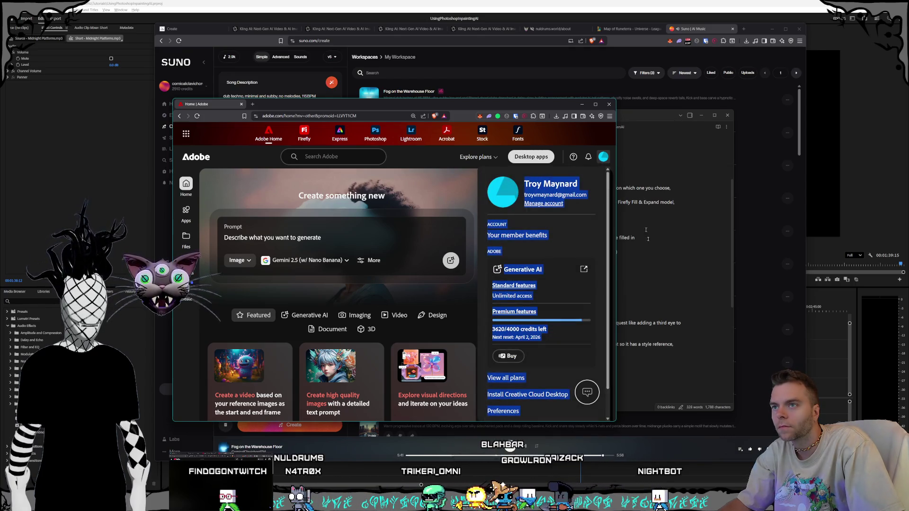
key("alt+Tab")
type("10")
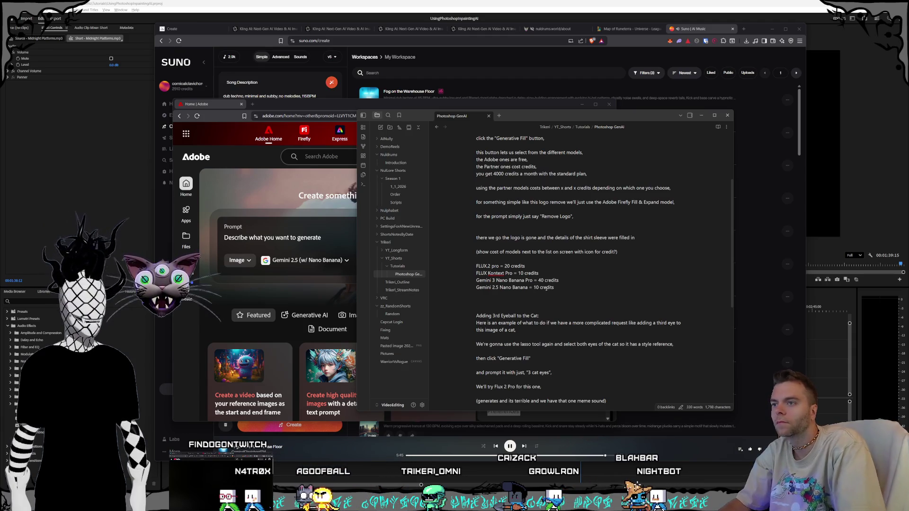
left_click(285, 107)
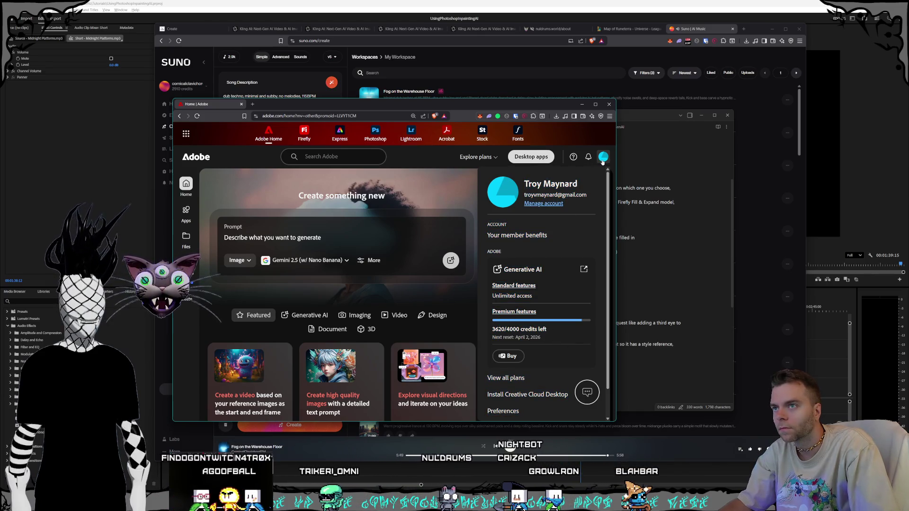
key("ctrl+a")
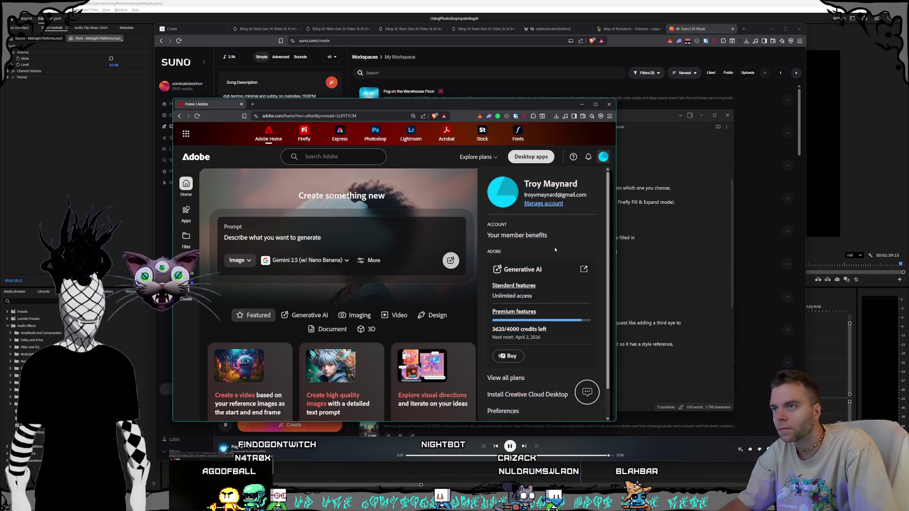
left_click(641, 118)
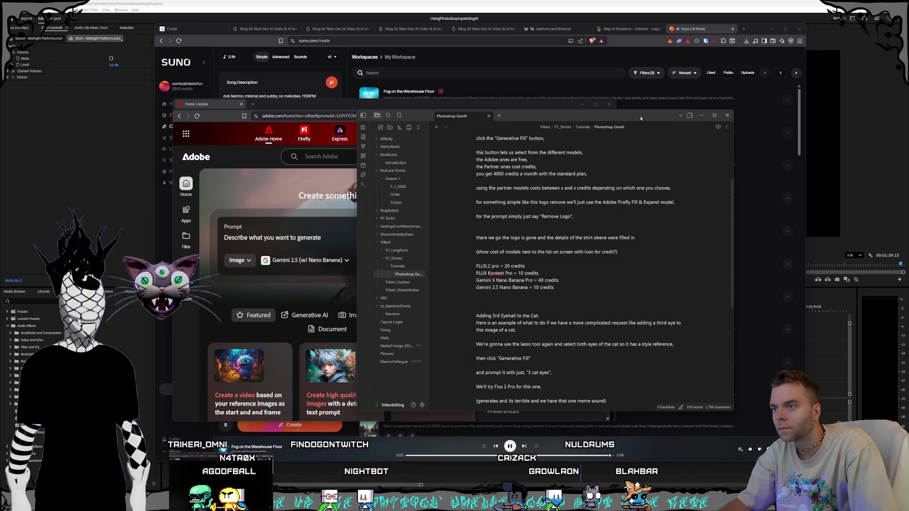
Record Gemini 2.5 Nano Banana as 10 credits at the end of its line in the note.
left_click(578, 288)
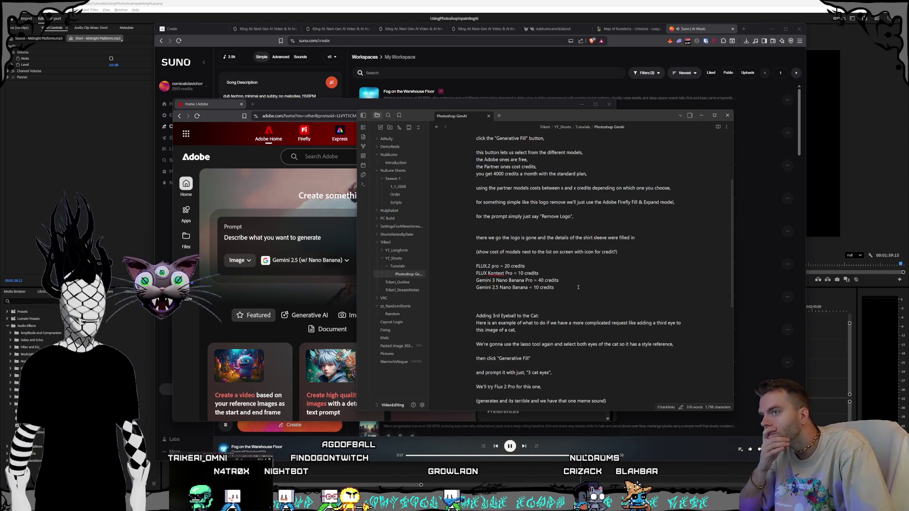
key("alt+Tab")
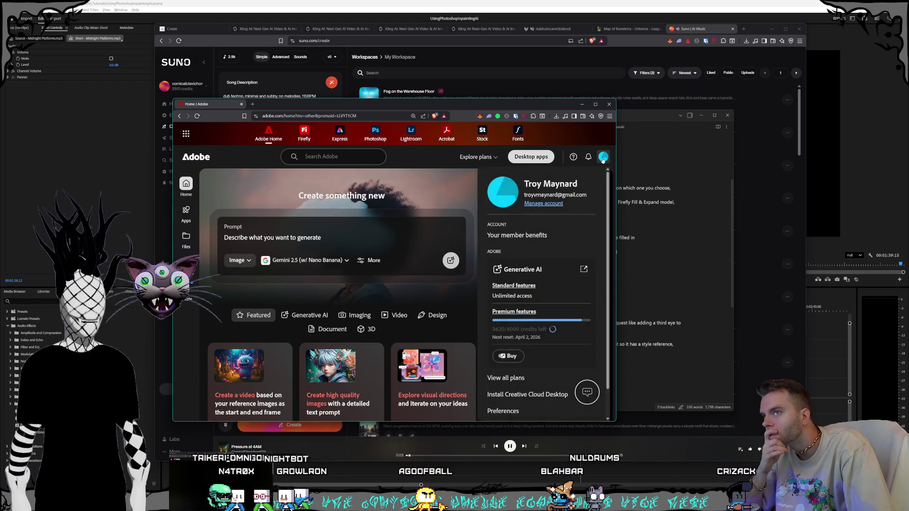
key("alt+Tab")
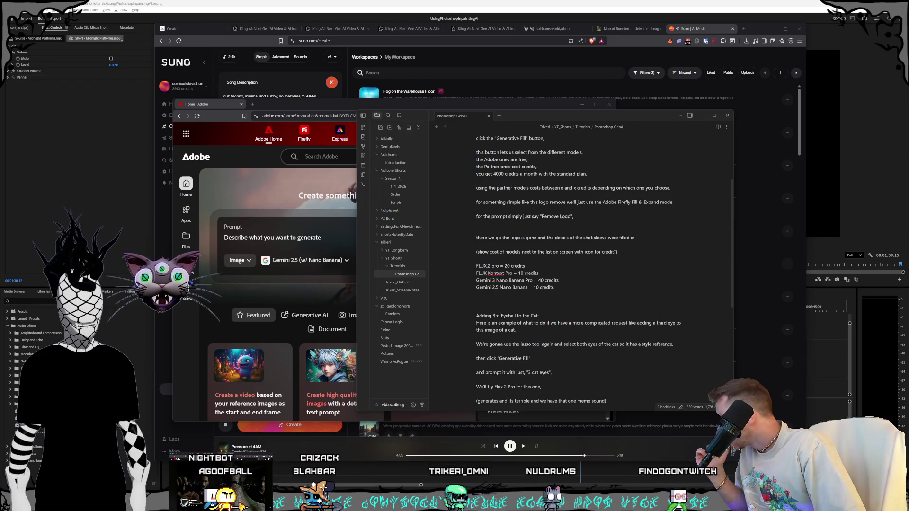
scroll(623, 251, "up", 3)
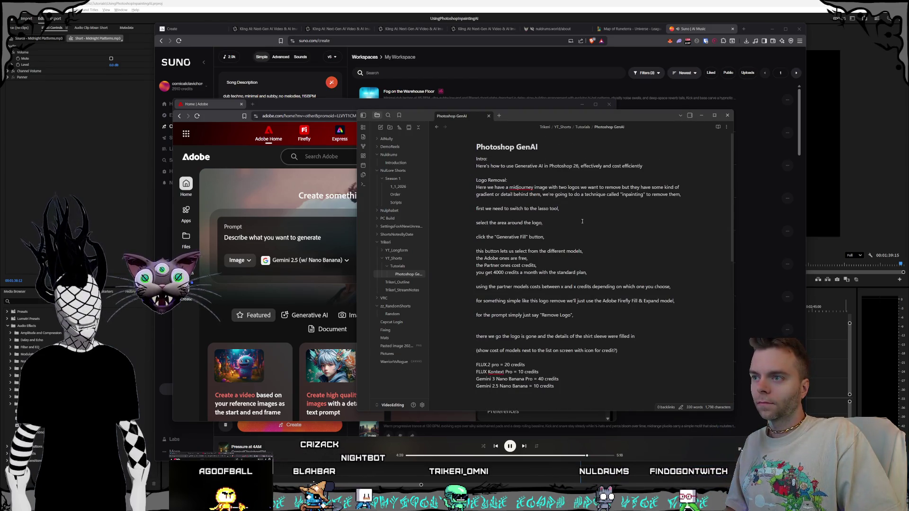
Find the 'x and x' placeholder and fill the partner model range as 10 and 40 credits.
left_click(616, 271)
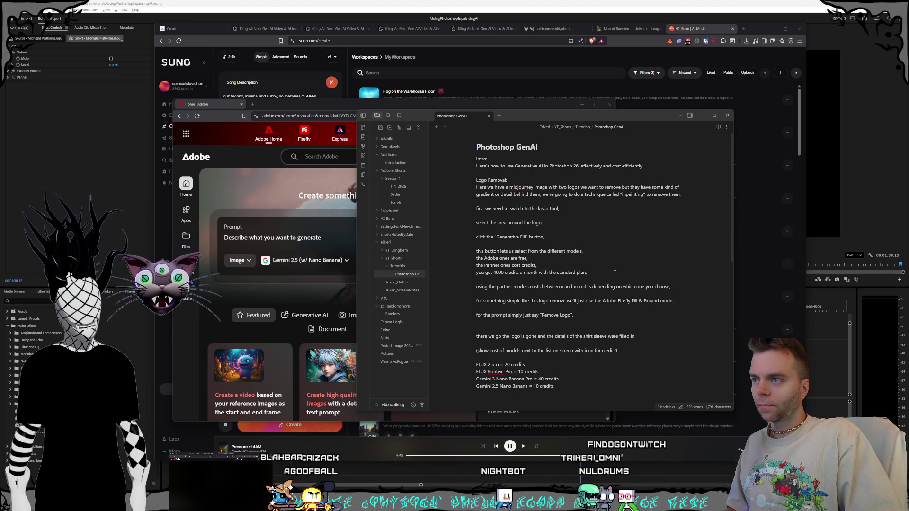
scroll(615, 269, "down", 2)
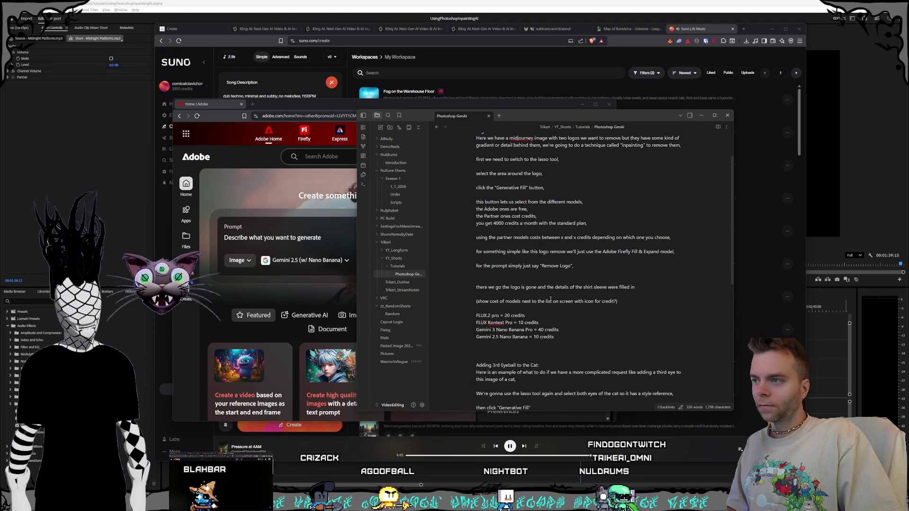
scroll(552, 298, "down", 4)
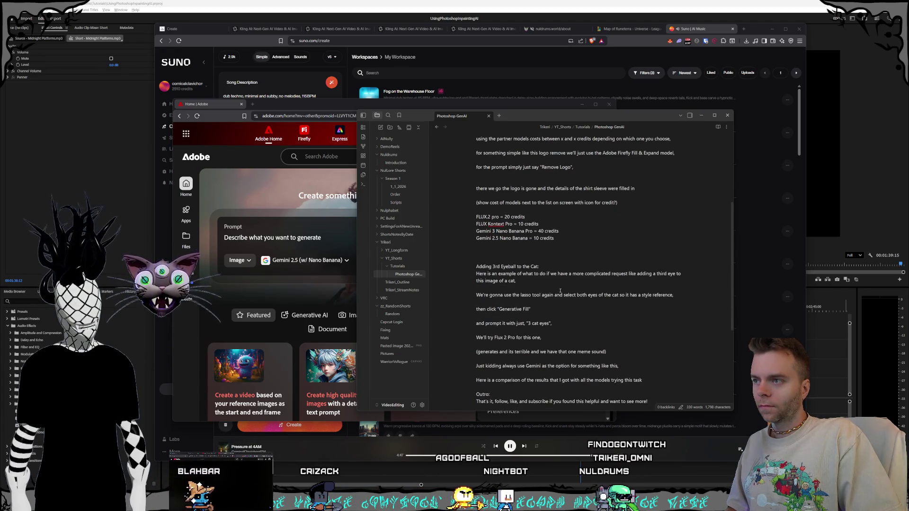
scroll(560, 290, "down", 2)
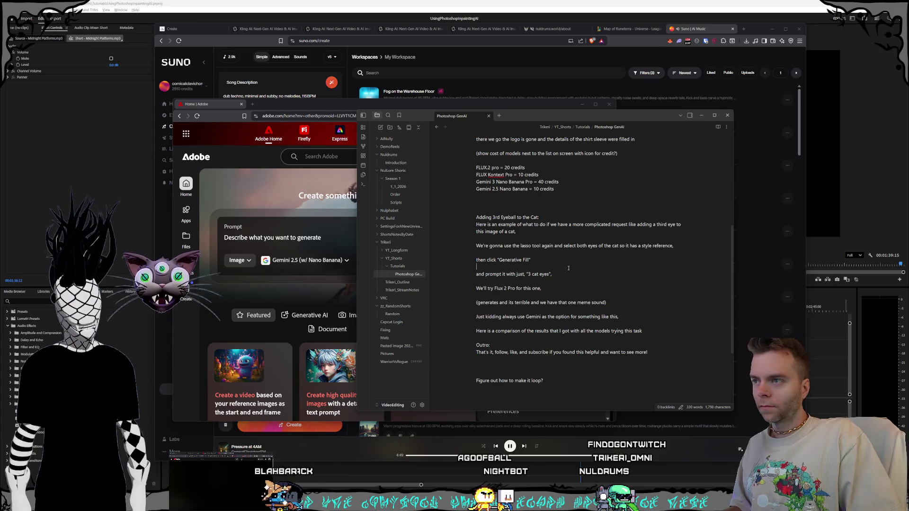
key("ctrl+f")
type("z")
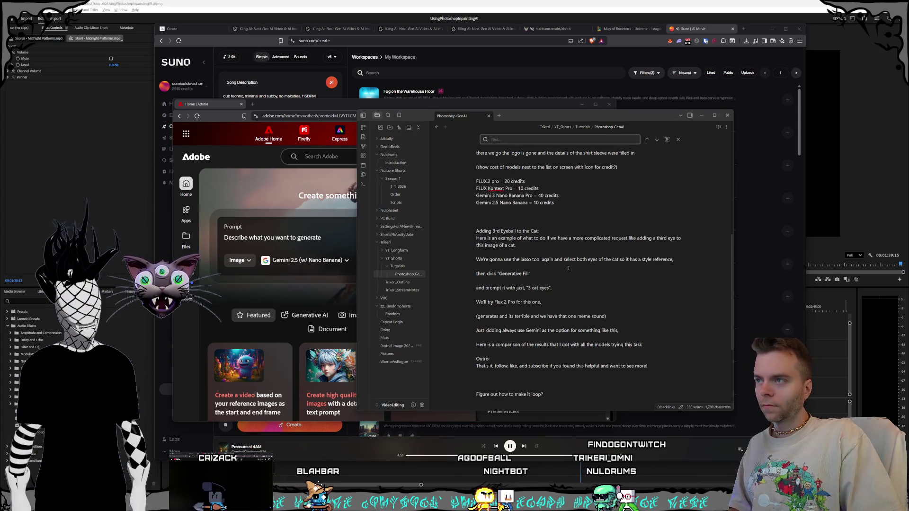
key("Return")
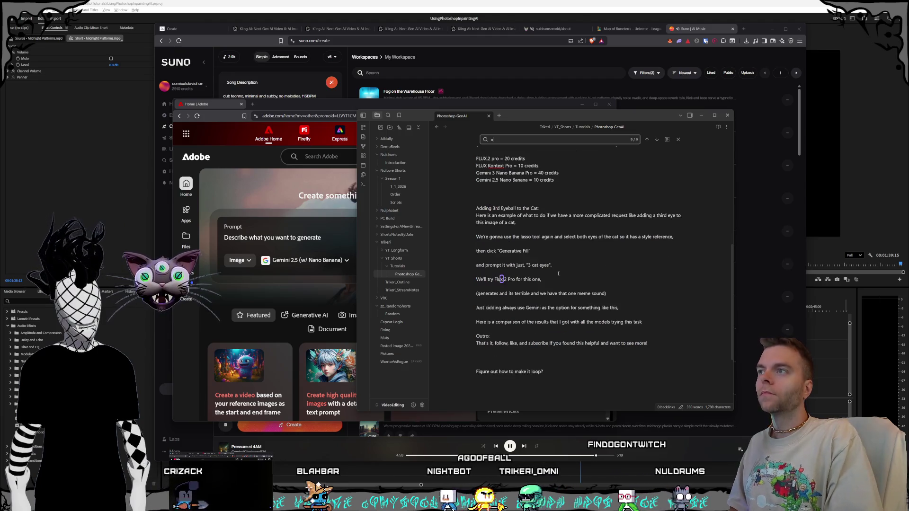
type(" and")
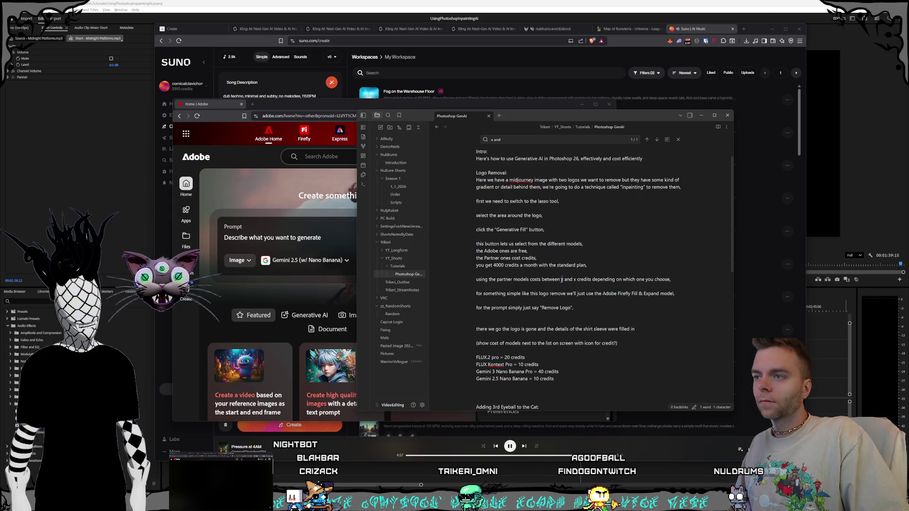
type("10")
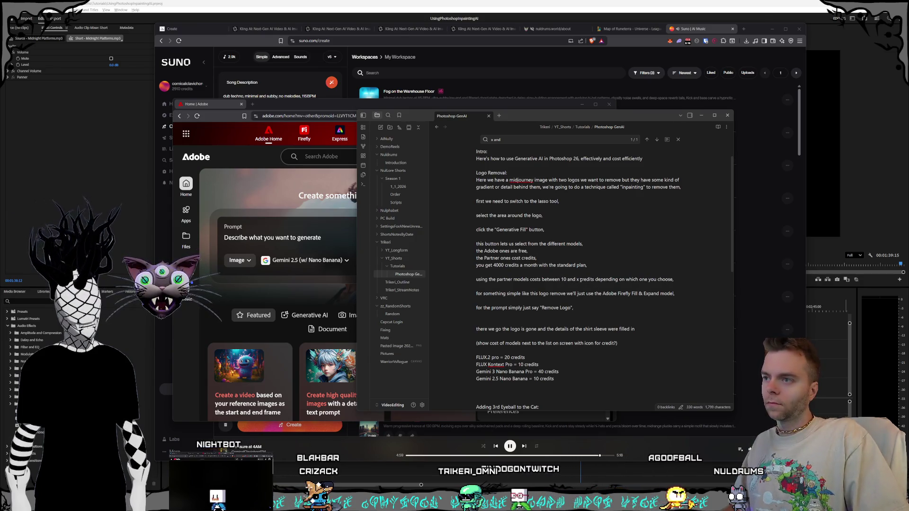
type("40")
left_click(603, 265)
scroll(596, 244, "up", 1)
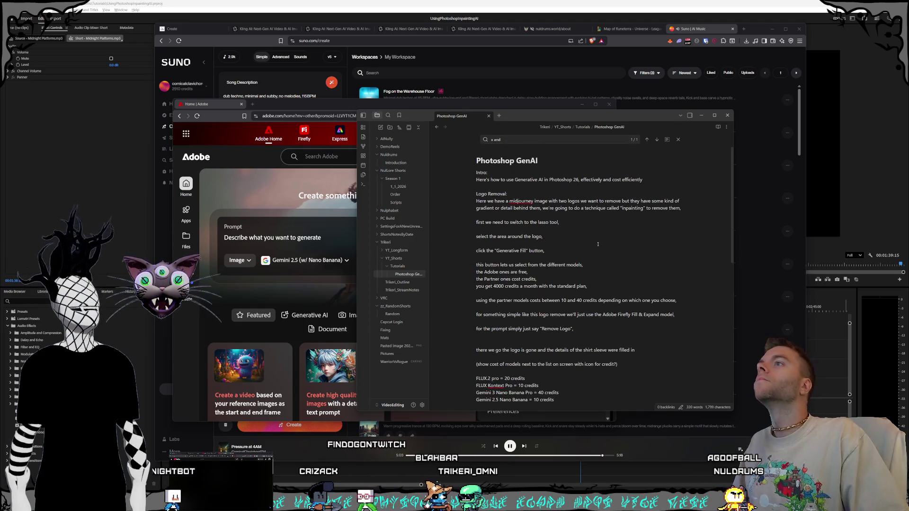
Clear the search, return to the note text and bring the Adobe account page forward.
key("ctrl+a")
key("BackSpace")
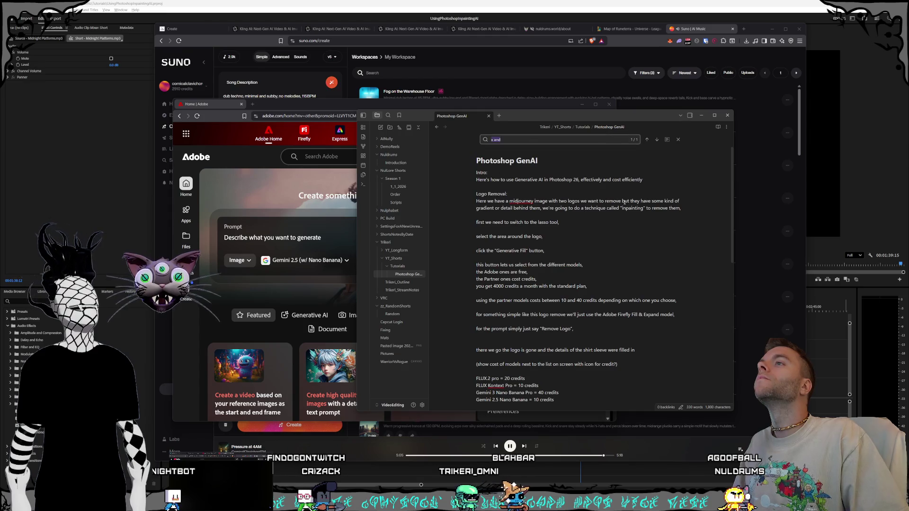
left_click(551, 164)
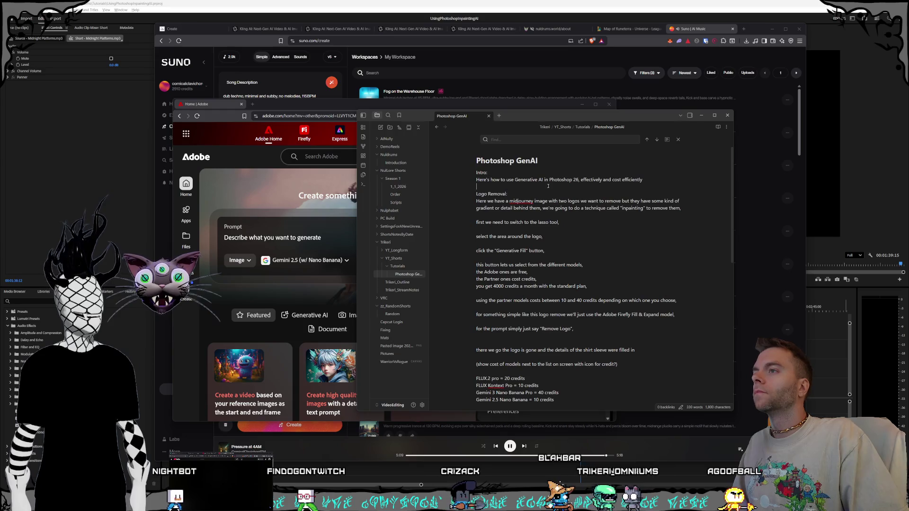
left_click(286, 103)
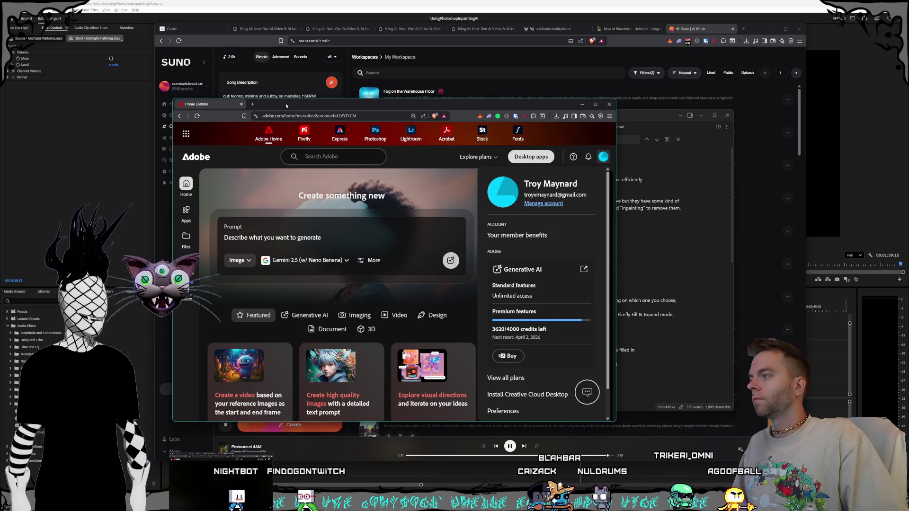
Close Adobe Home and Obsidian, play Smooth Machine Dreams in Suno, then switch to Kling AI.
left_click(242, 105)
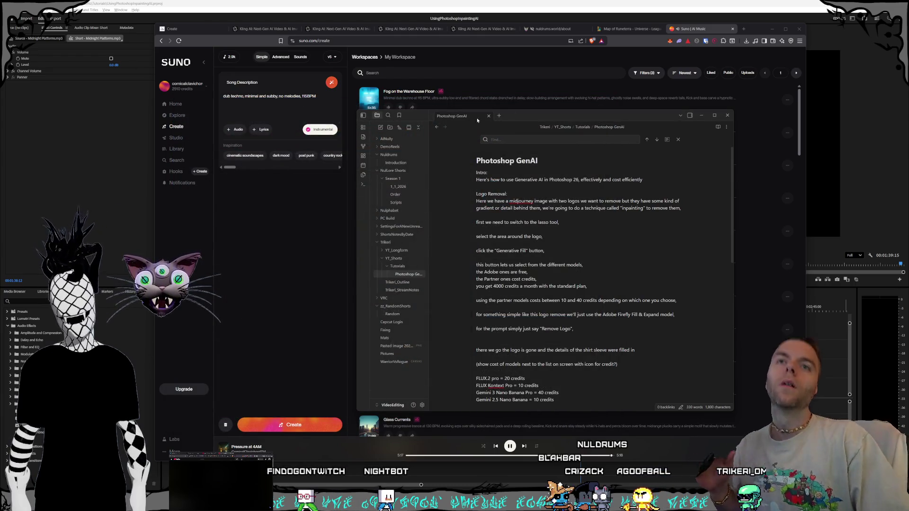
key("alt+F4")
mouse_move(553, 231)
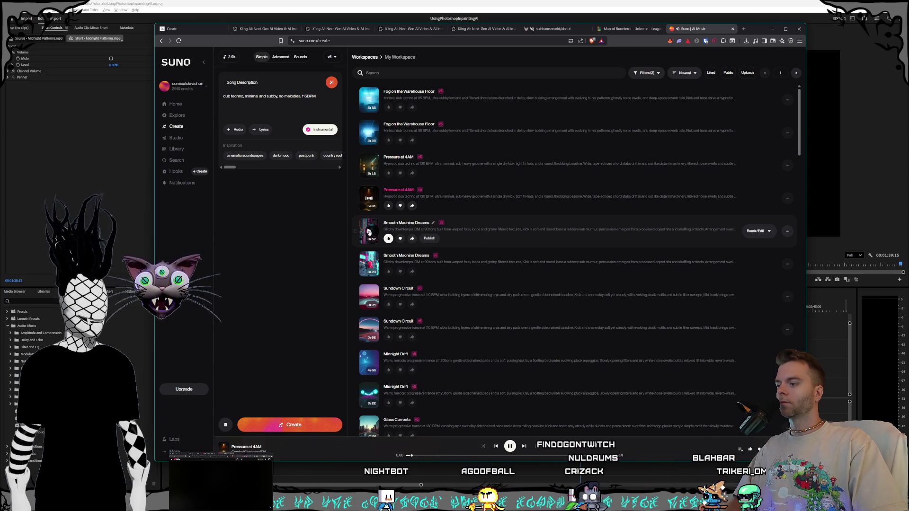
mouse_move(410, 386)
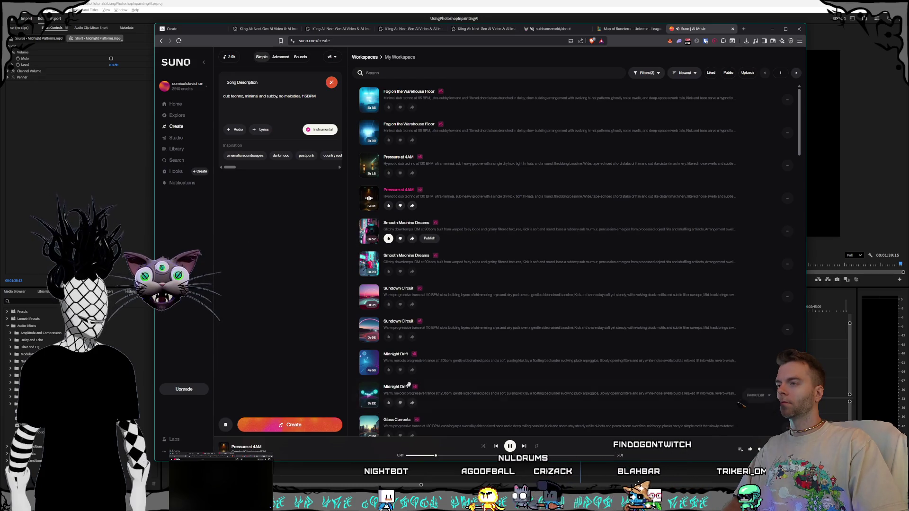
left_click(370, 232)
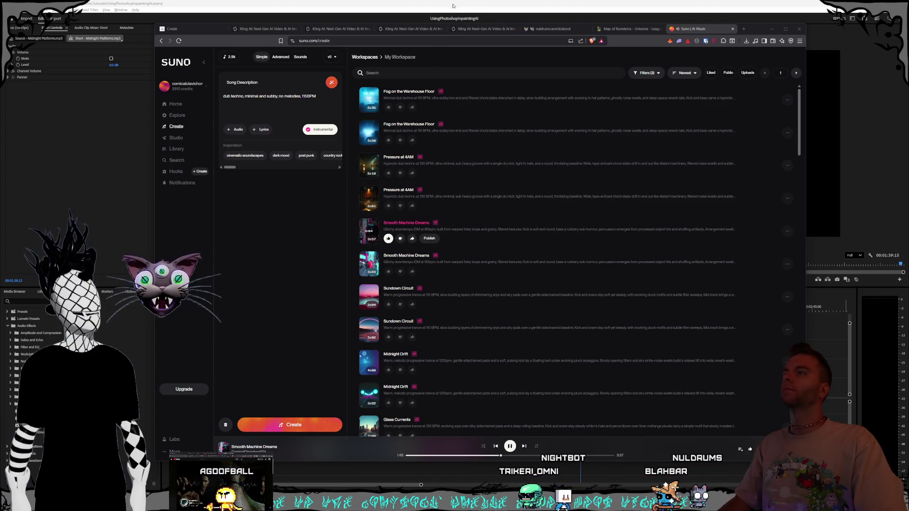
left_click(421, 31)
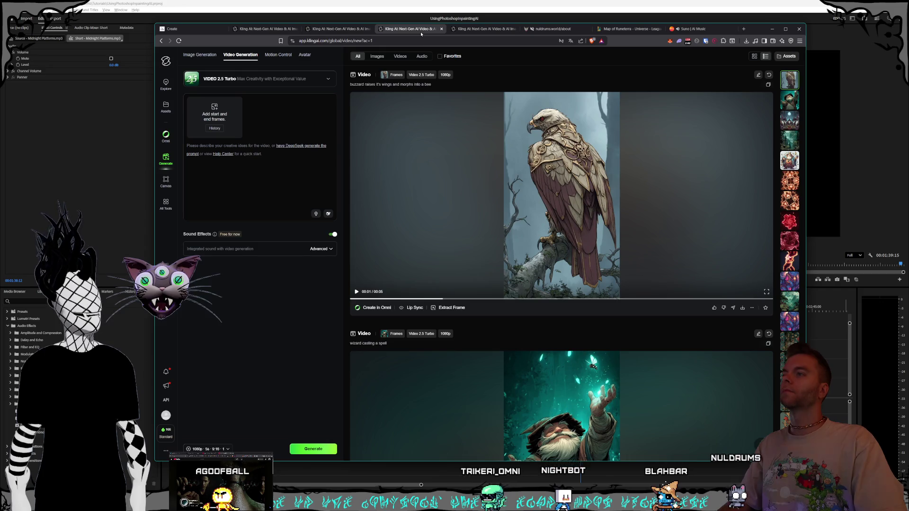
Close the duplicate Kling AI video generation pages.
left_click(470, 31)
left_click(514, 29)
left_click(347, 31)
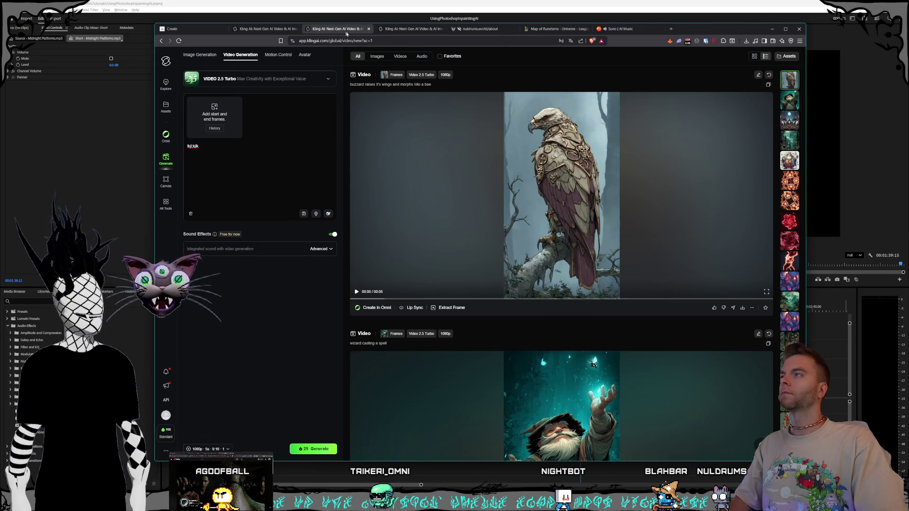
left_click(369, 28)
left_click(263, 28)
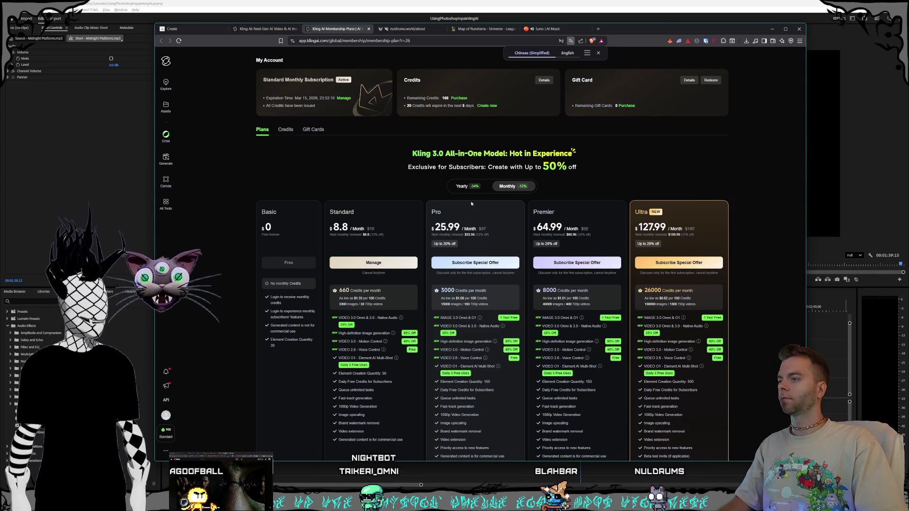
scroll(478, 199, "down", 5)
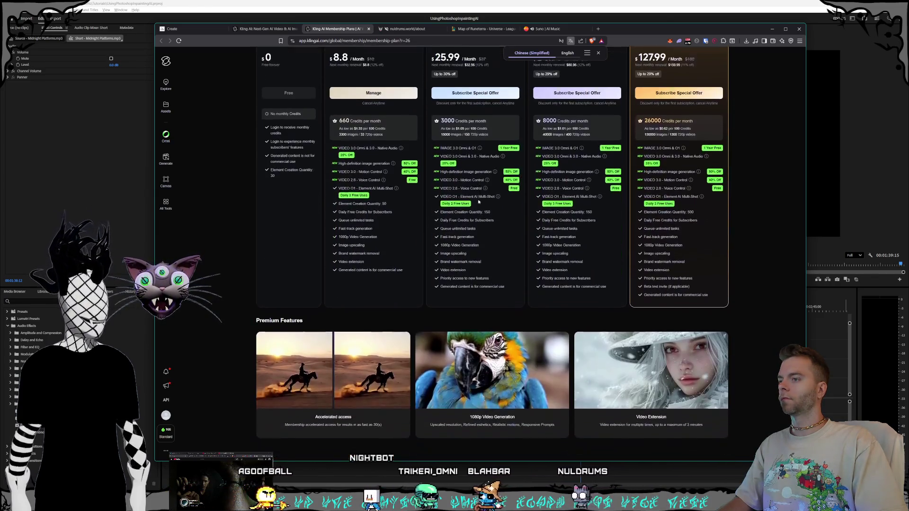
scroll(476, 208, "up", 5)
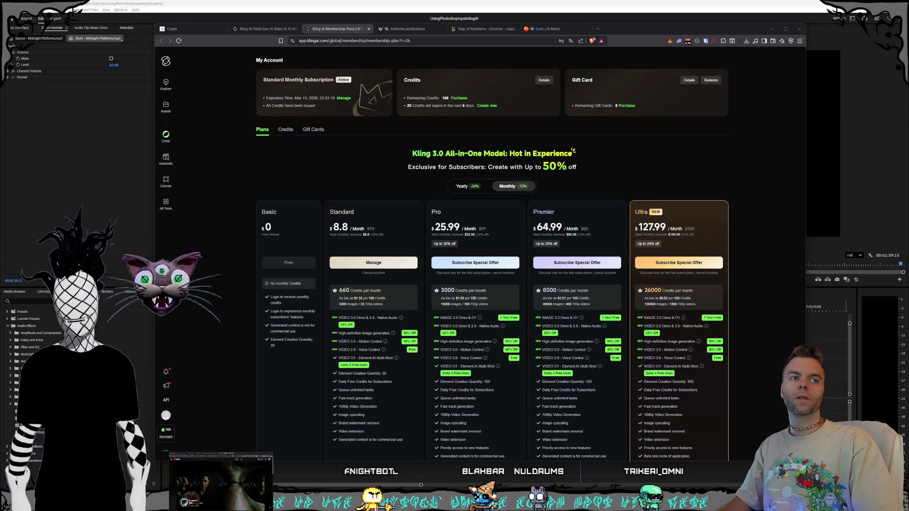
Review the Kling membership plans and credits, return to the Suno song list and hide the browser.
left_click(409, 28)
left_click(487, 28)
left_click(338, 29)
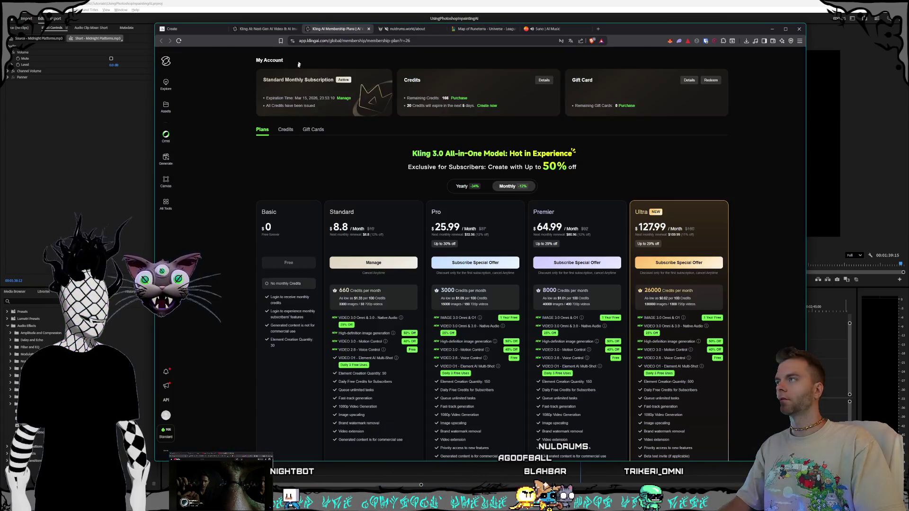
key("alt+Tab")
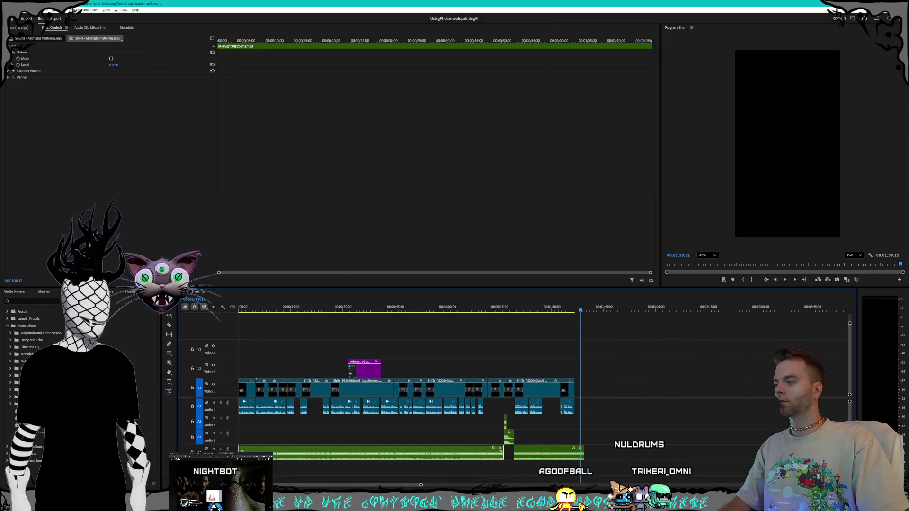
key("alt+Tab")
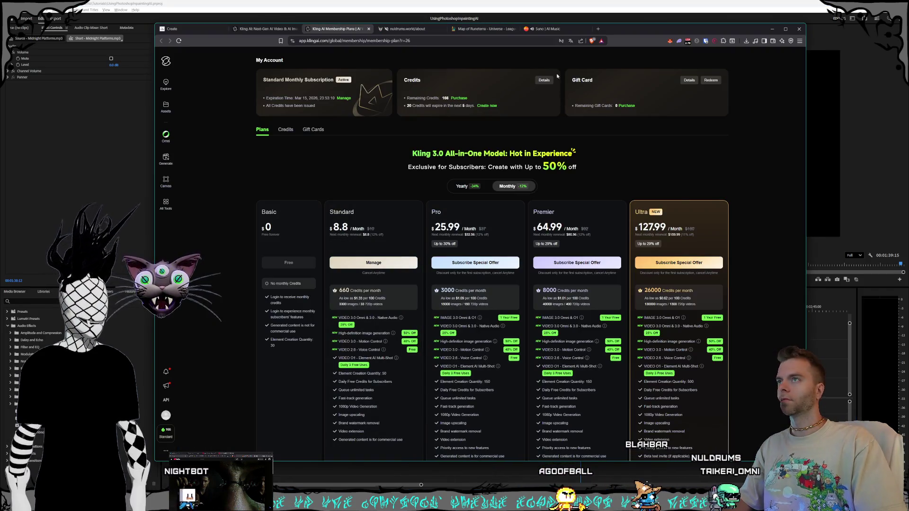
left_click(547, 28)
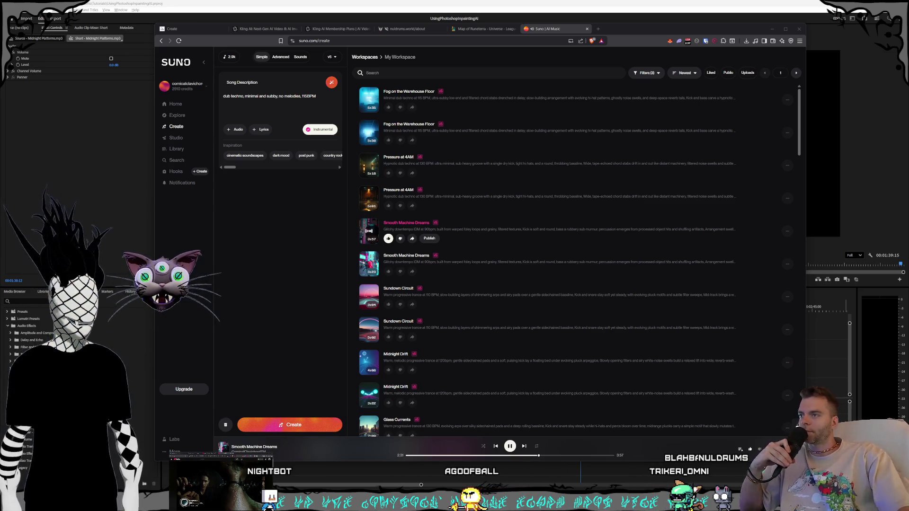
left_click(506, 463)
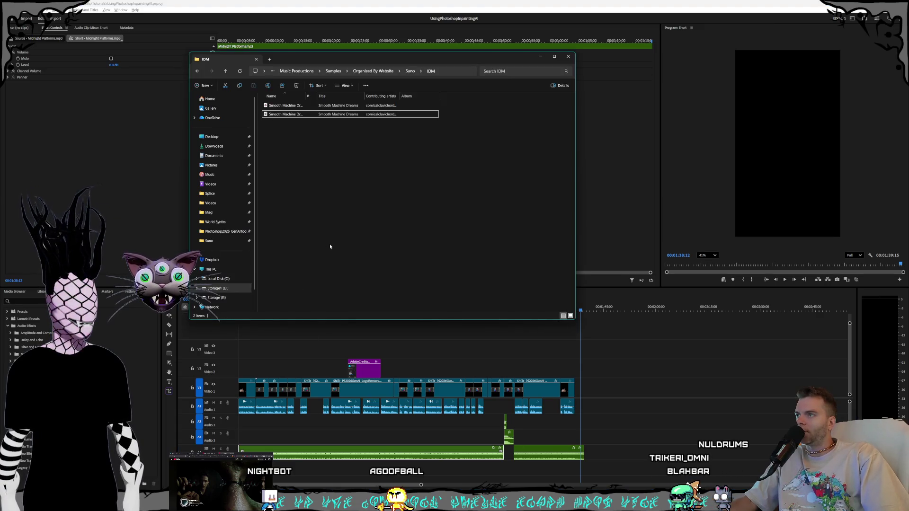
Check the newest recording in Storage1 (D:) Videos > Streams and return to the drive root.
left_click(224, 291)
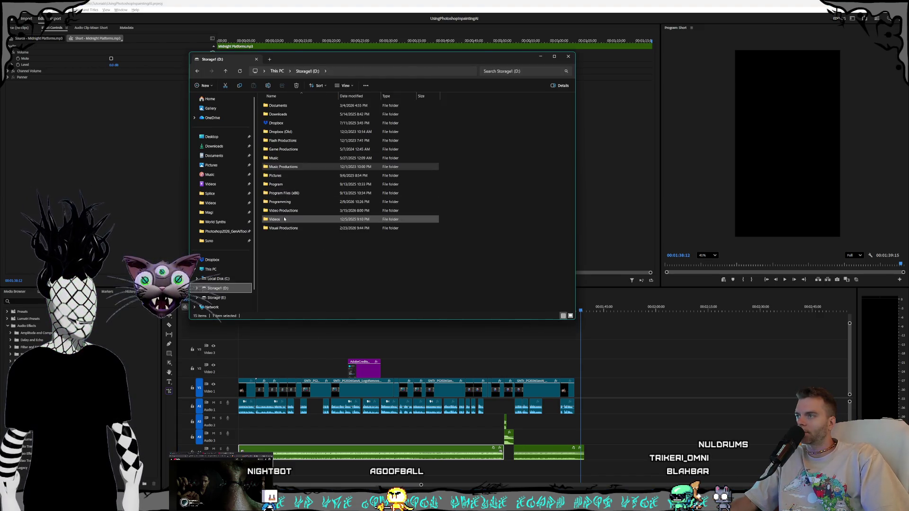
double_click(293, 218)
double_click(278, 262)
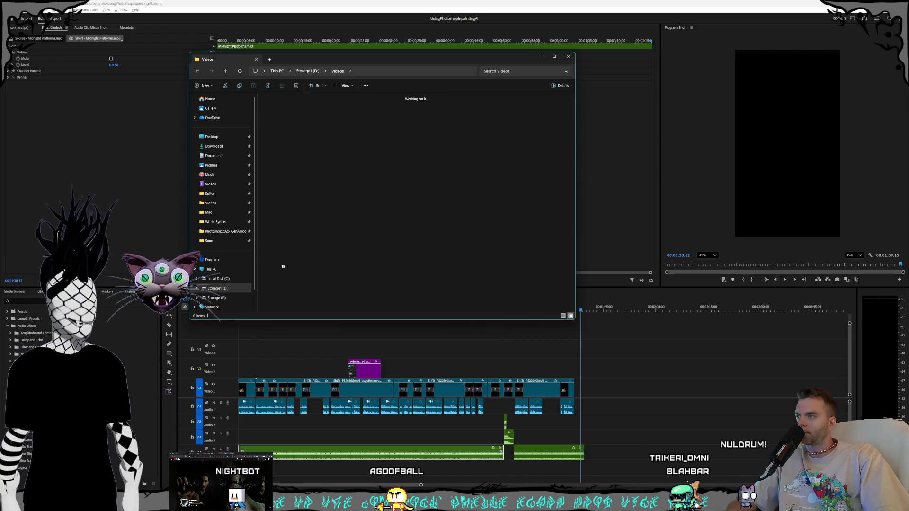
scroll(373, 233, "down", 10)
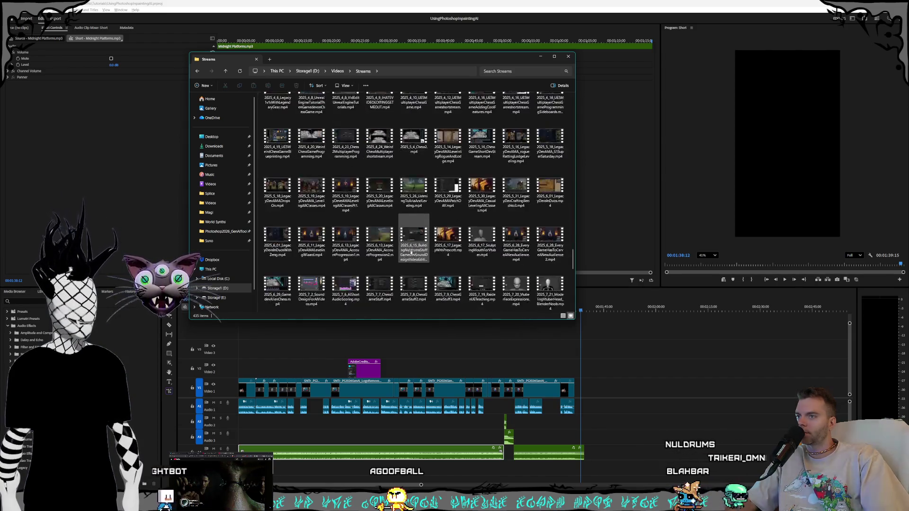
scroll(387, 298, "down", 5)
left_click(347, 294)
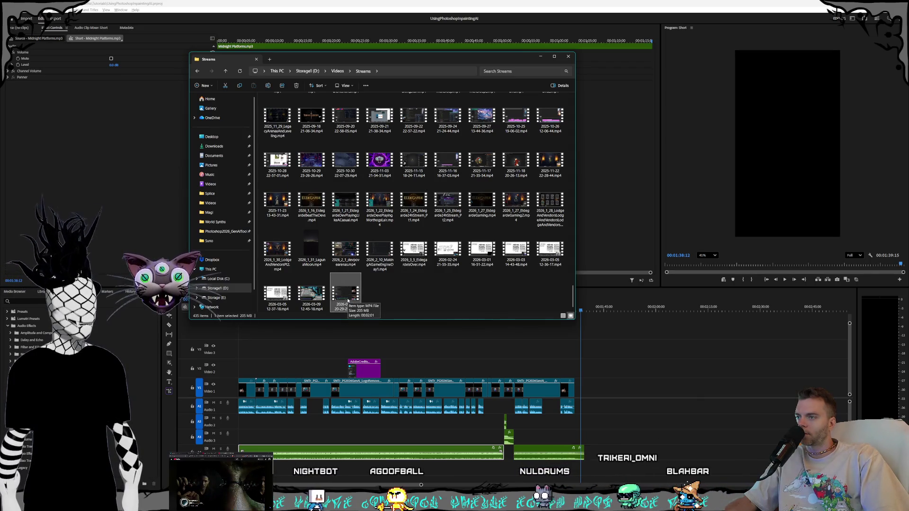
left_click(394, 287)
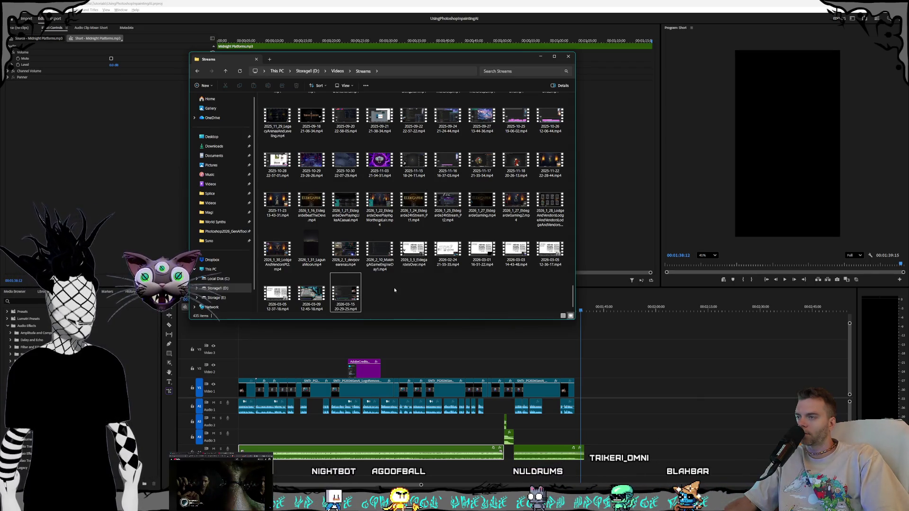
left_click(338, 72)
left_click(308, 71)
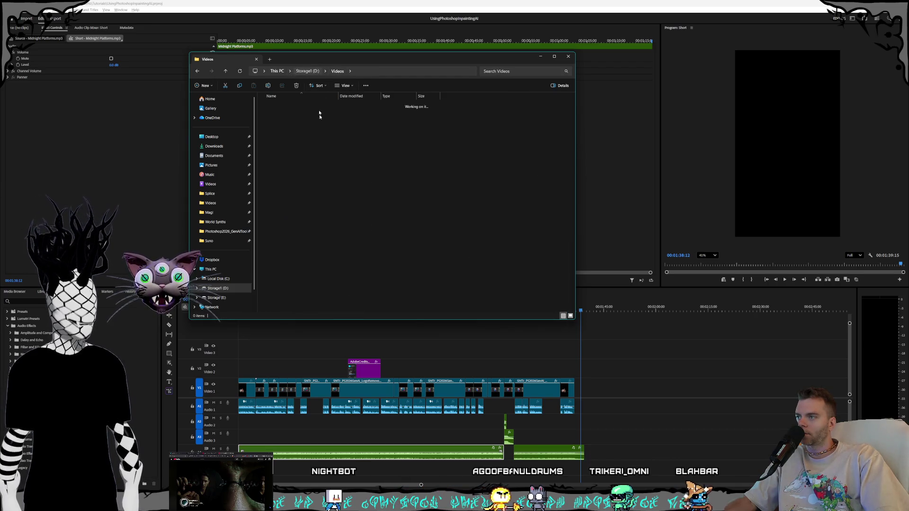
Open Video Productions > Trikeri > Shorts, peek into GameDev, then open Tutorials.
double_click(286, 211)
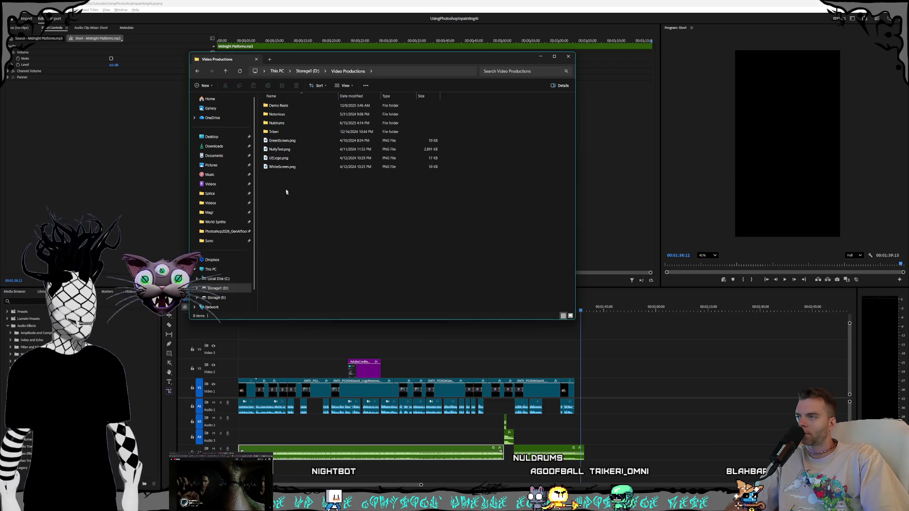
double_click(275, 132)
double_click(268, 187)
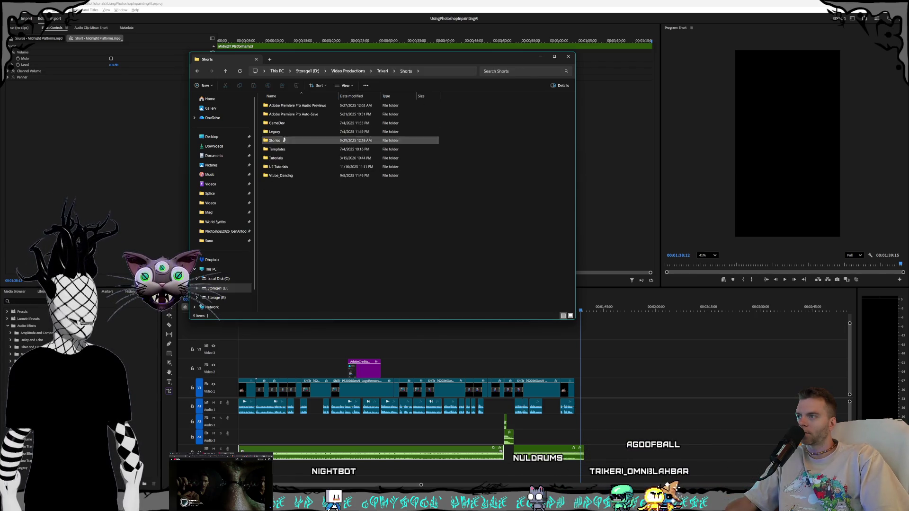
left_click(290, 124)
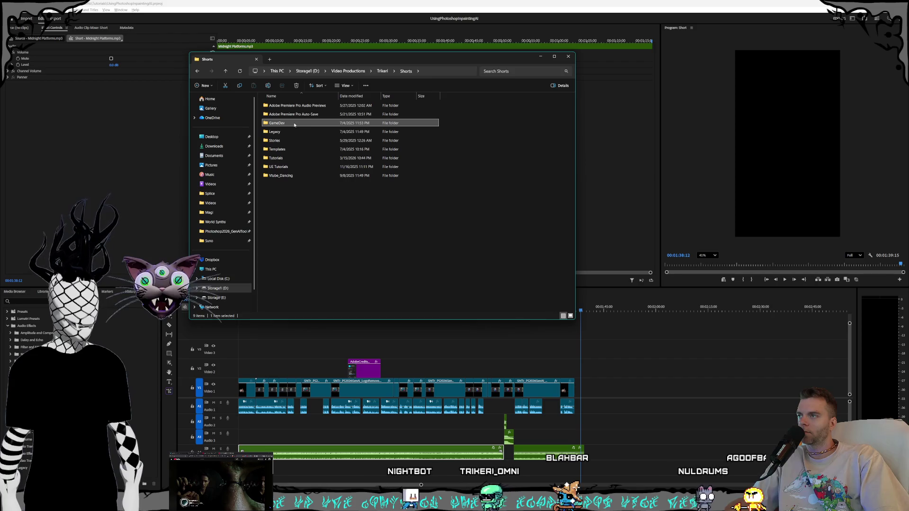
mouse_move(277, 123)
double_click(294, 125)
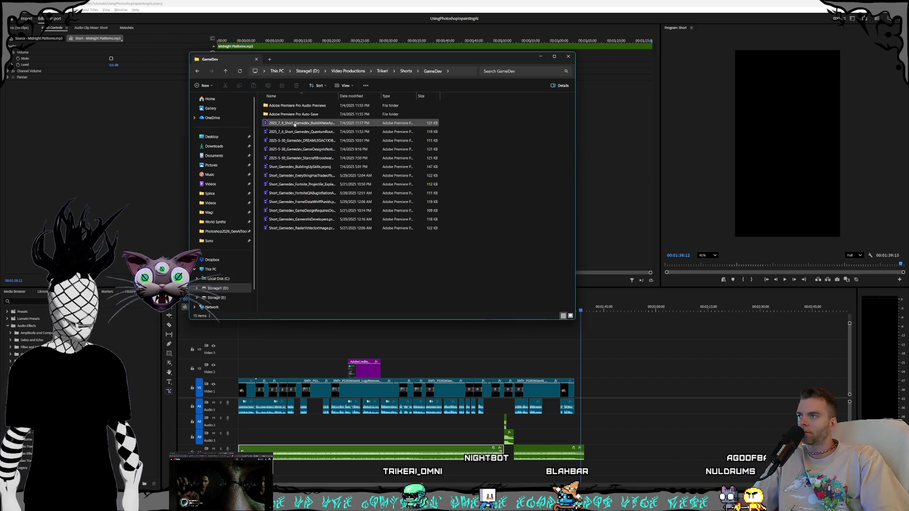
left_click(405, 71)
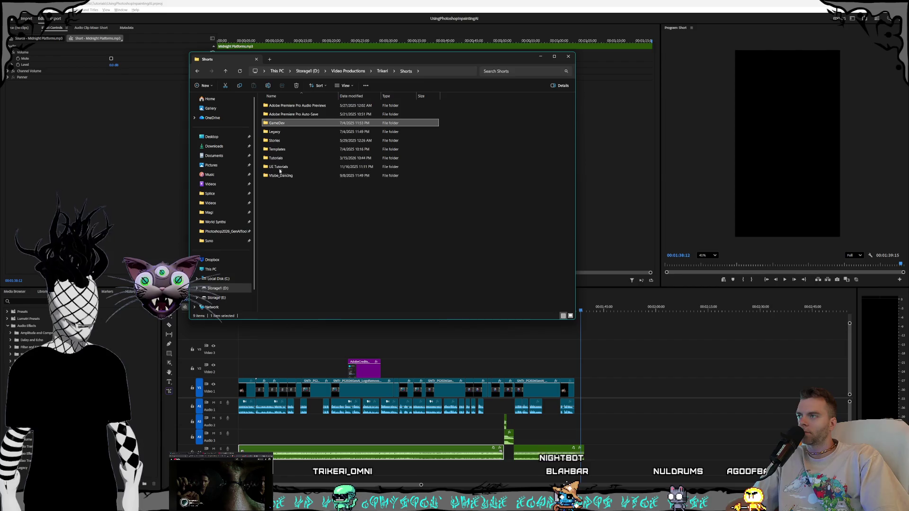
double_click(284, 141)
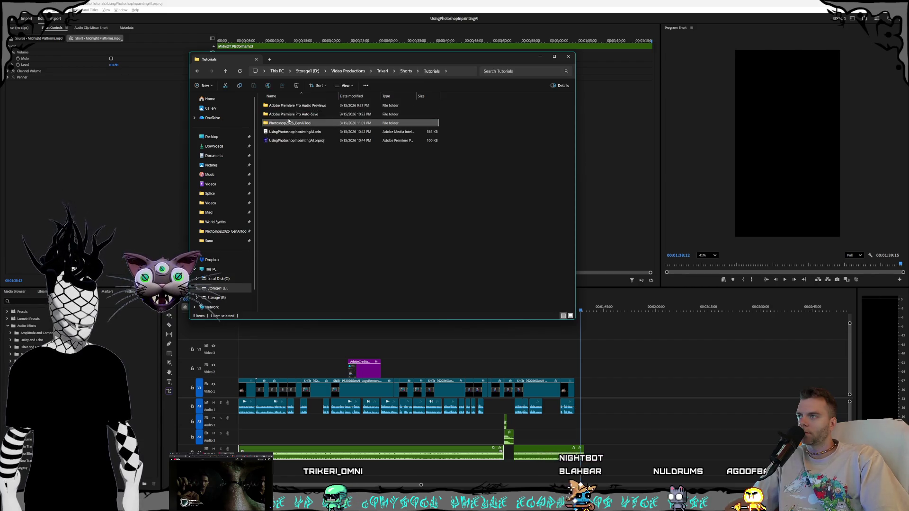
In the Photoshop2026_GenAITool folder, copy the naming pattern and select the 2026-03-15 recording.
double_click(289, 123)
left_click(311, 115, "ctrl")
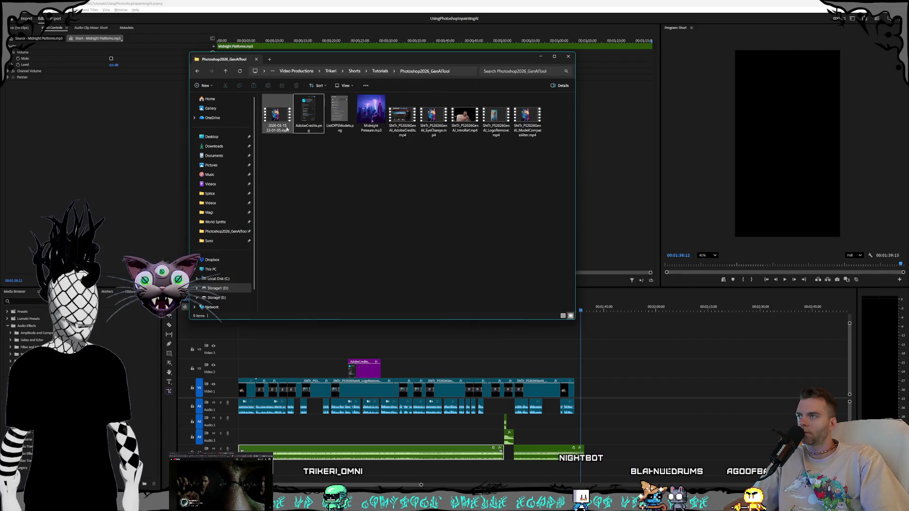
left_click(465, 118)
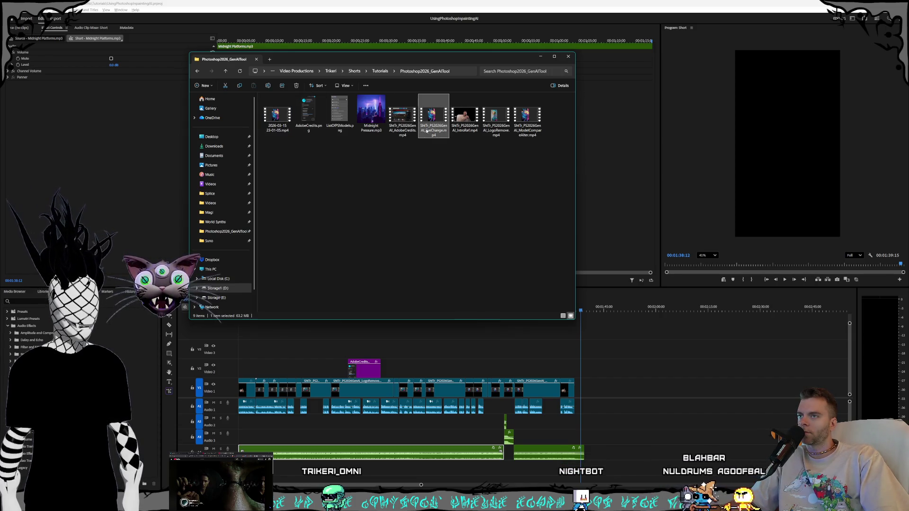
key("Right")
key("Right")
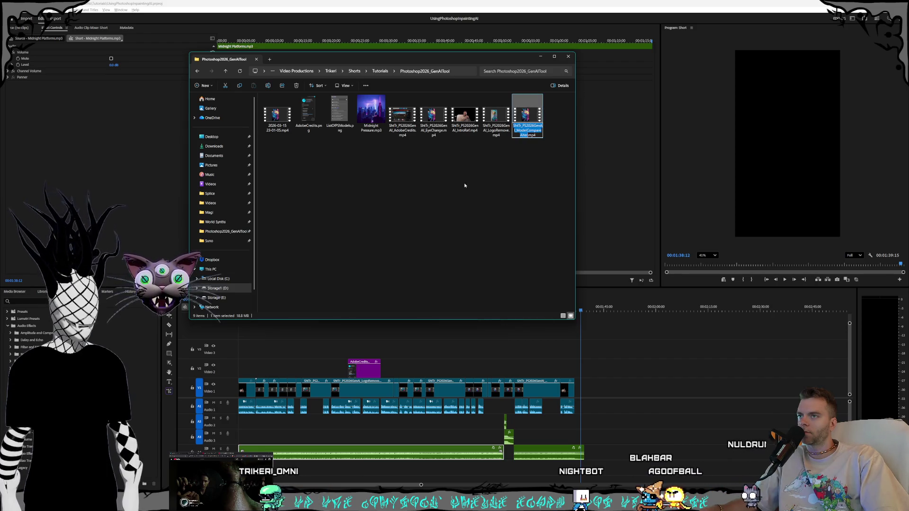
left_click(270, 126)
Rename it ShFt_PS2026GenAI_ModelComparisons.mp4 and drag it onto the timeline after the existing clips.
key("ctrl+v")
key("Return")
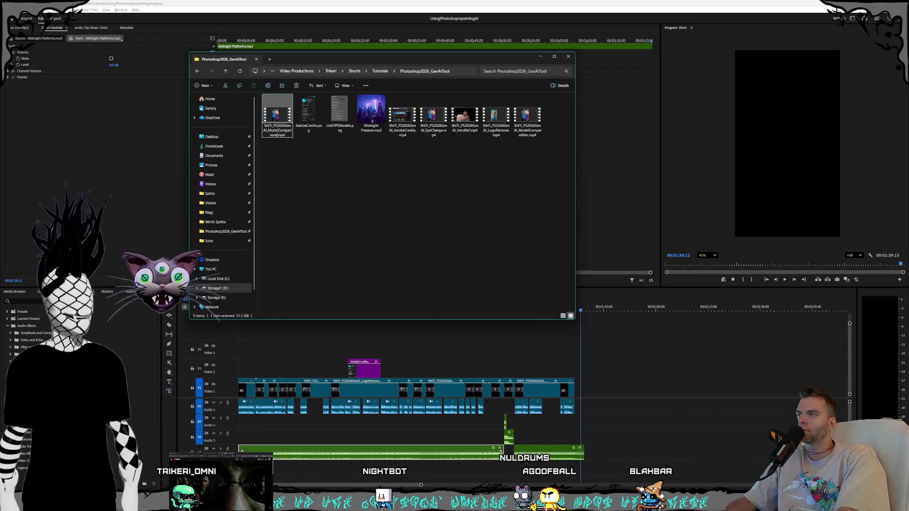
left_click(417, 207)
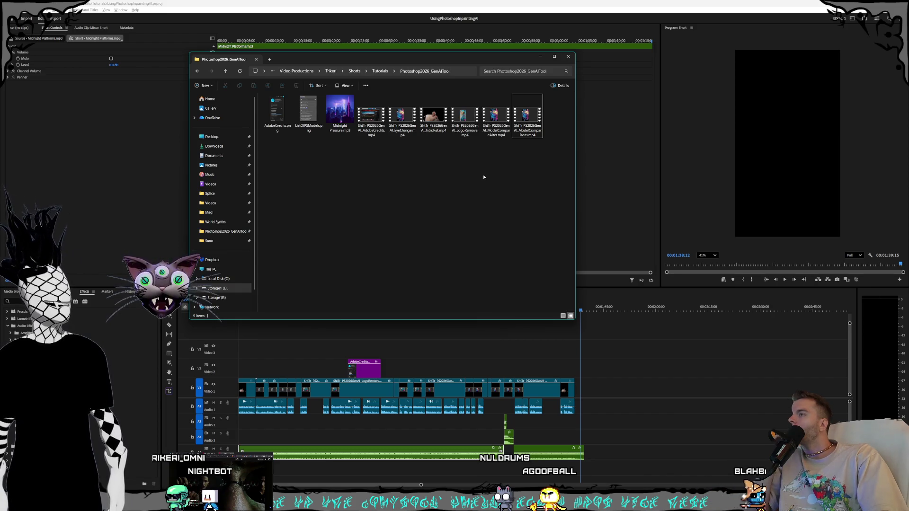
mouse_move(527, 115)
left_mouse_down()
mouse_move(631, 389)
mouse_move(620, 394)
left_mouse_up()
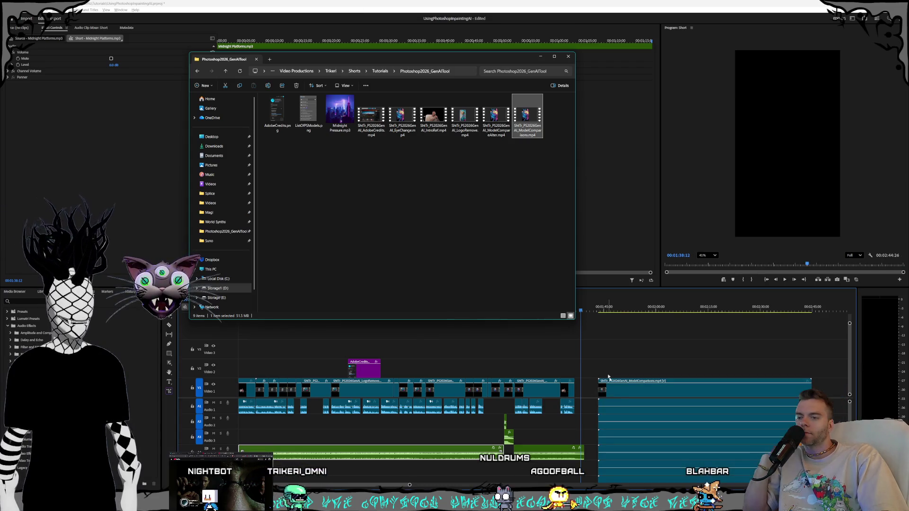
Strip the new clip's audio, preview it and shift it slightly earlier on Video 1.
right_click(621, 394)
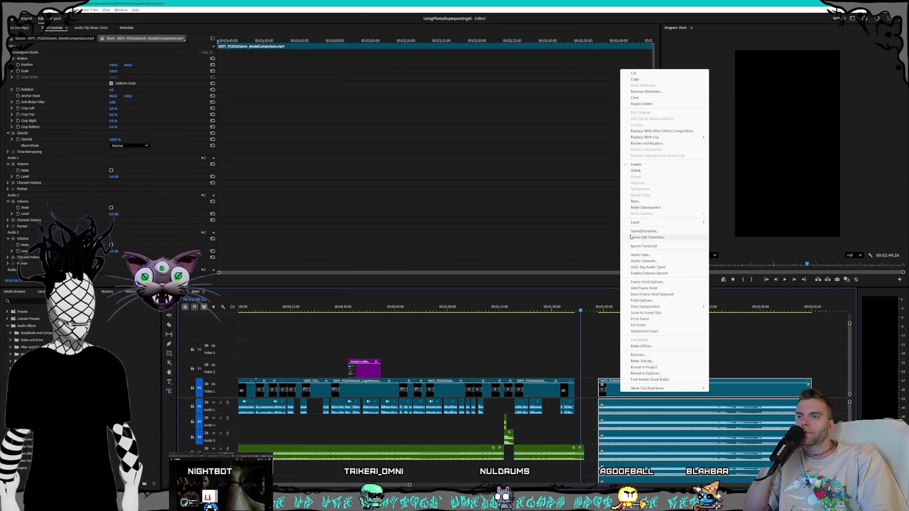
left_click(628, 334)
scroll(498, 427, "down", 2)
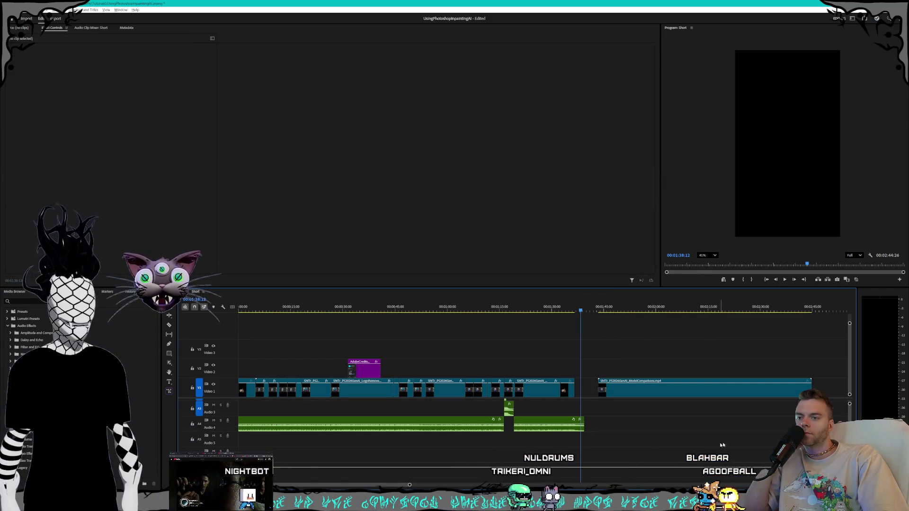
scroll(850, 403, "up", 2)
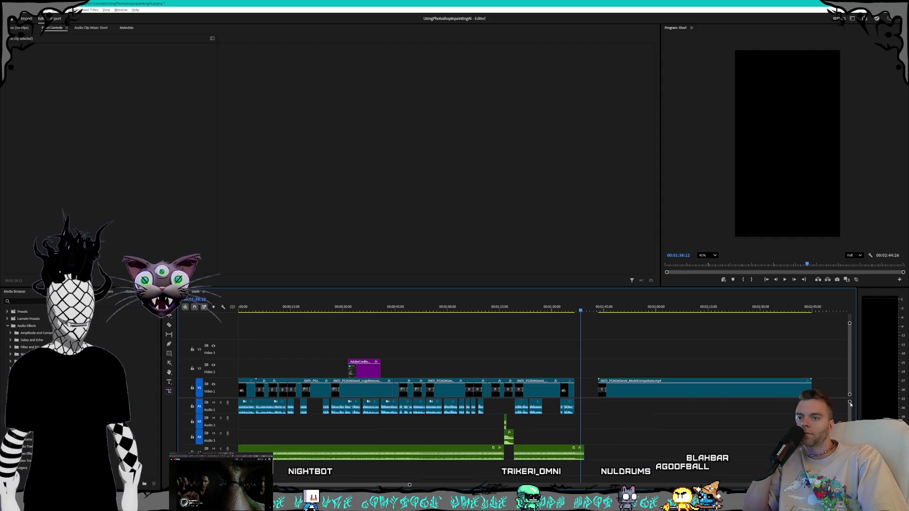
left_click(602, 311)
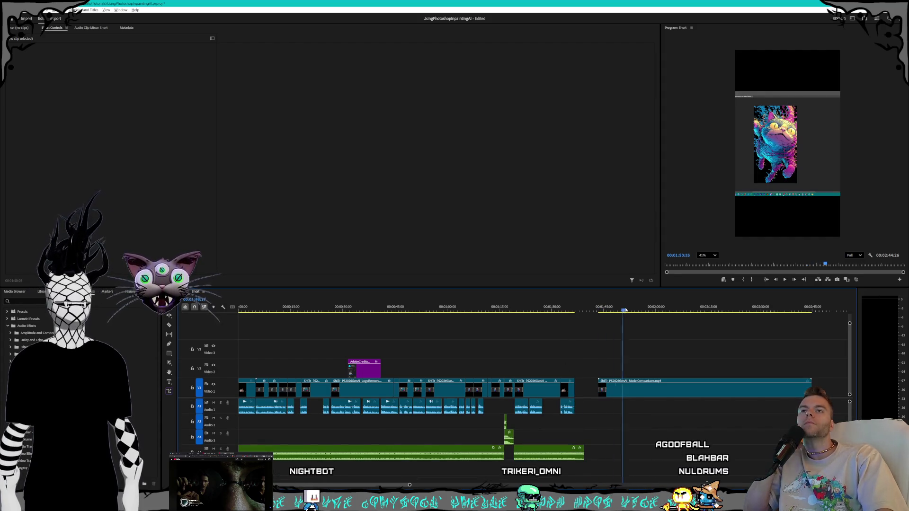
left_click_drag(691, 309, 639, 313)
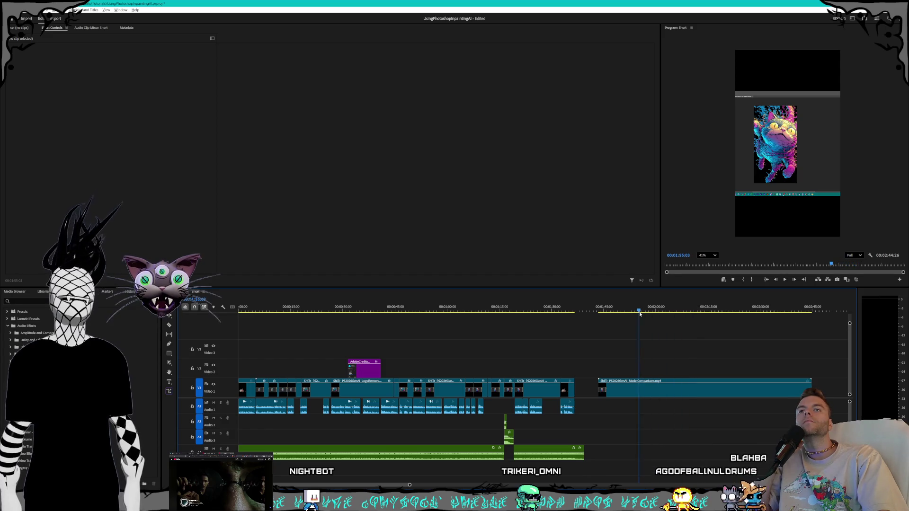
left_click_drag(658, 394, 650, 394)
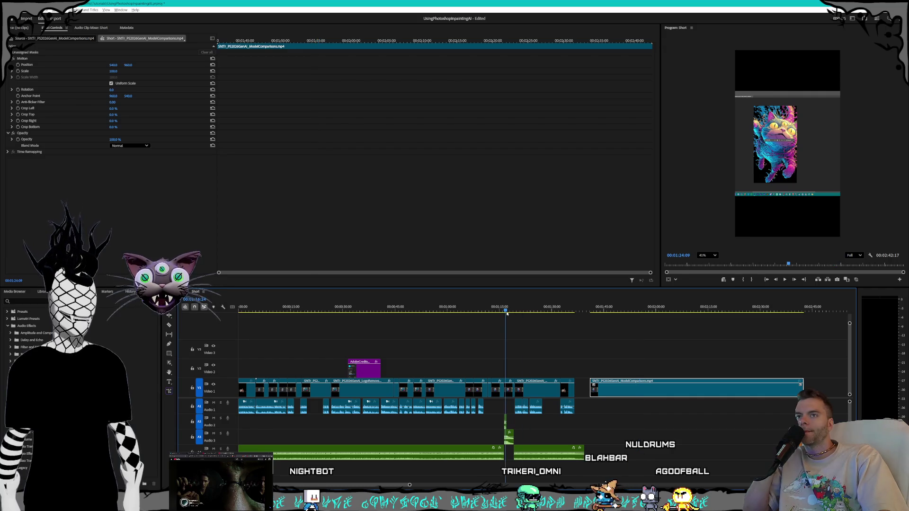
Compare the EyeChange clip's Motion settings with the ModelComparisons clip's framing.
key("shift+Left")
key("shift+Left")
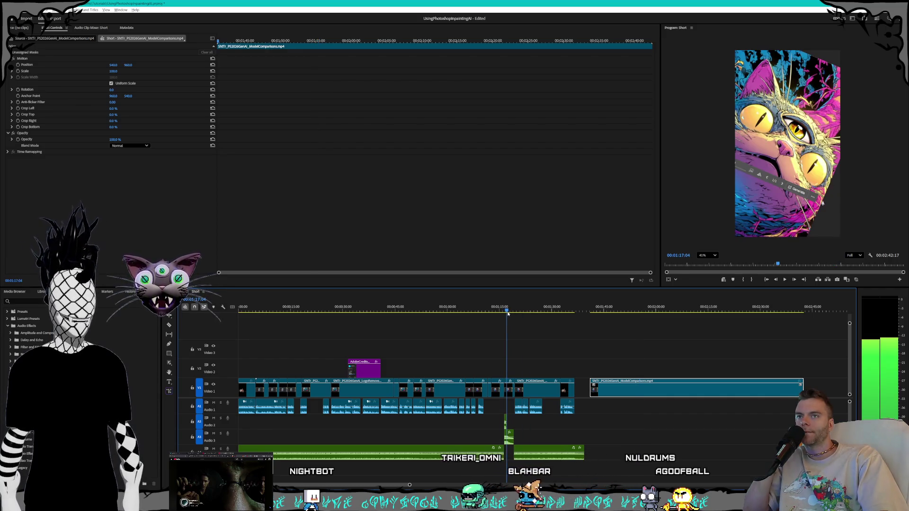
left_click(498, 388)
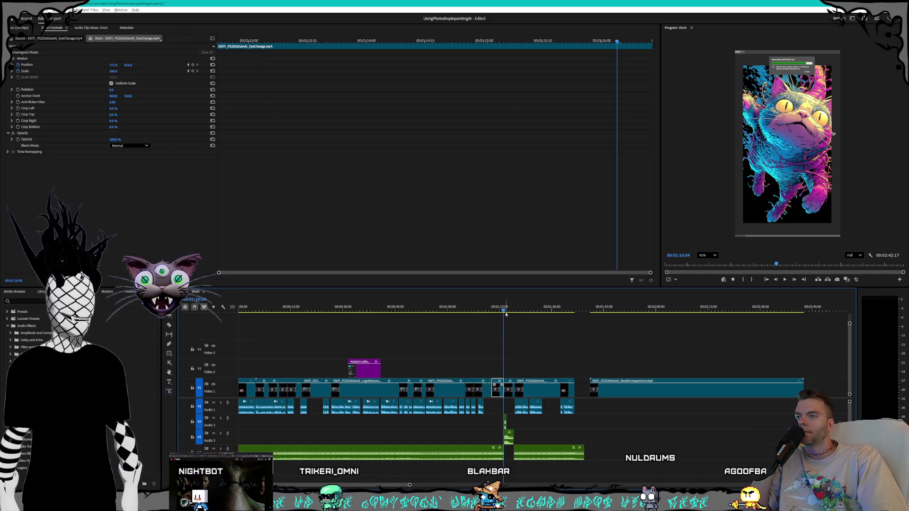
left_click_drag(503, 311, 496, 312)
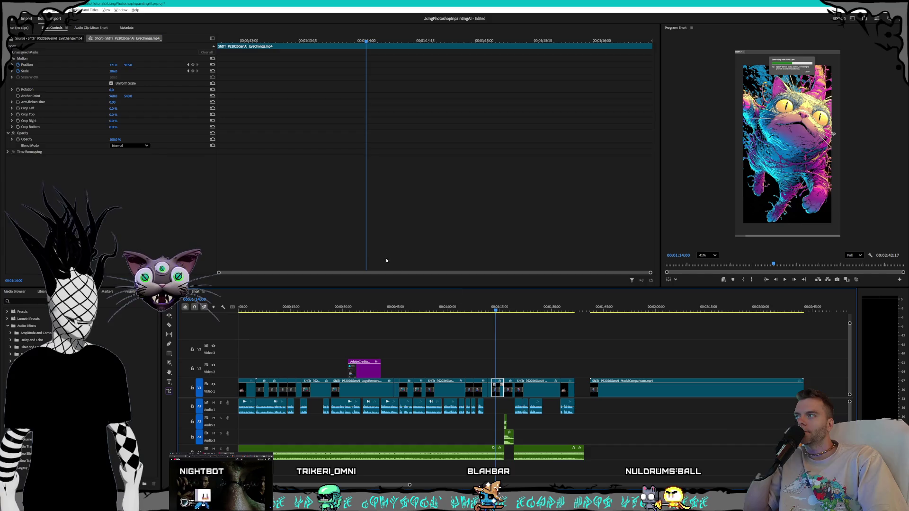
left_click(620, 390)
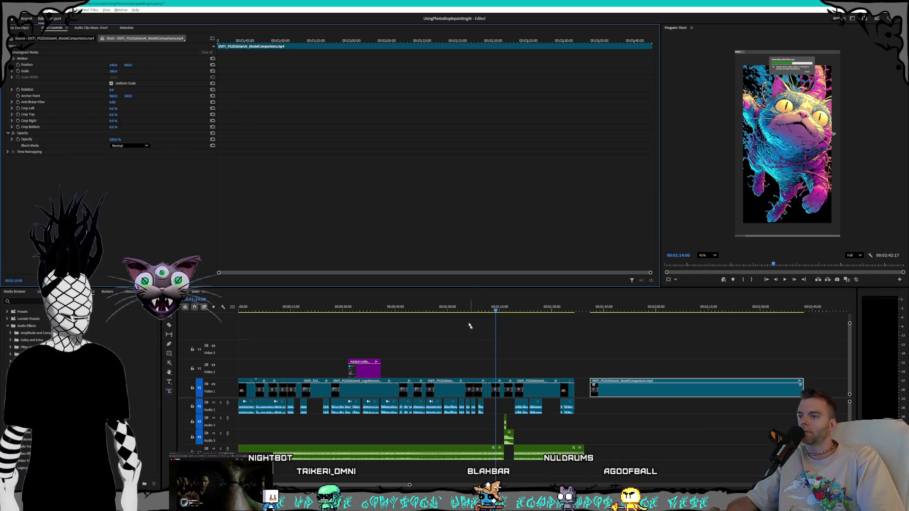
left_click(458, 305)
left_click(440, 390)
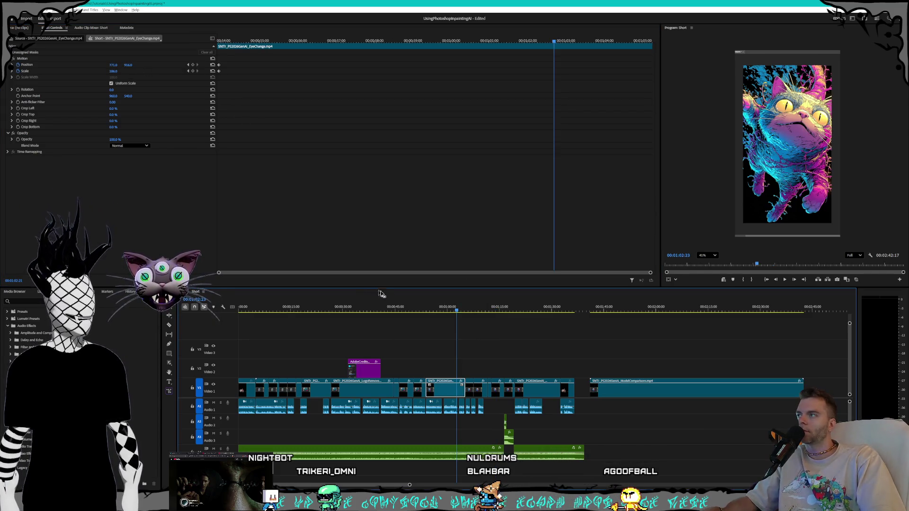
left_click(628, 394)
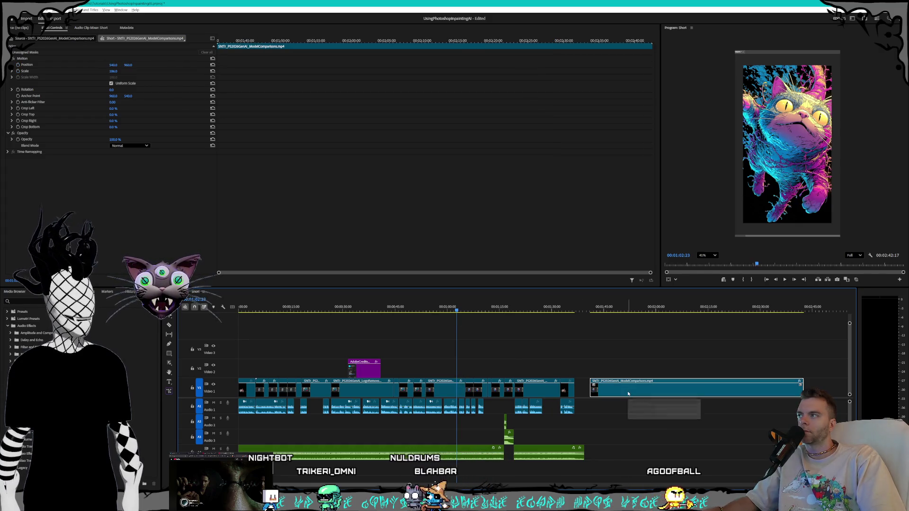
left_click(615, 306)
Adjust ModelComparisons' Position X and enlarge its Scale so the cat image fills the vertical frame.
left_click(114, 65)
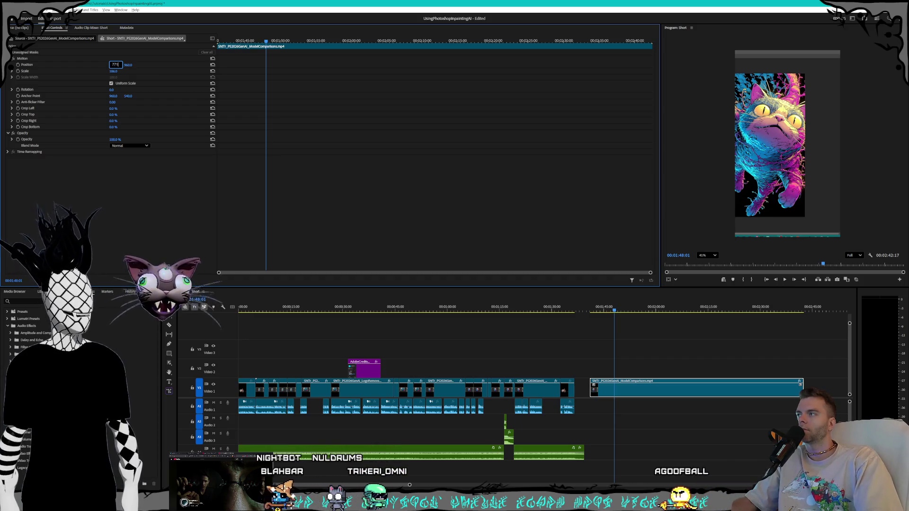
key("Return")
left_click_drag(112, 65, 115, 65)
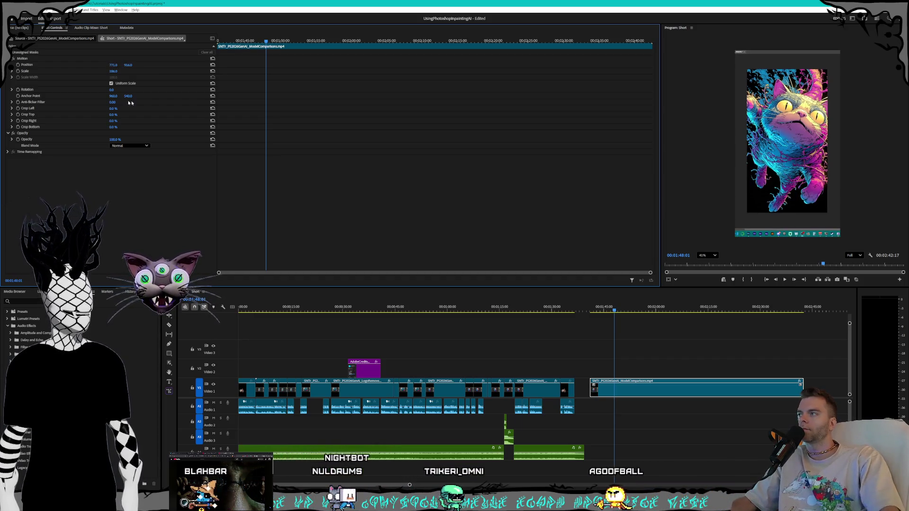
left_click_drag(613, 311, 616, 312)
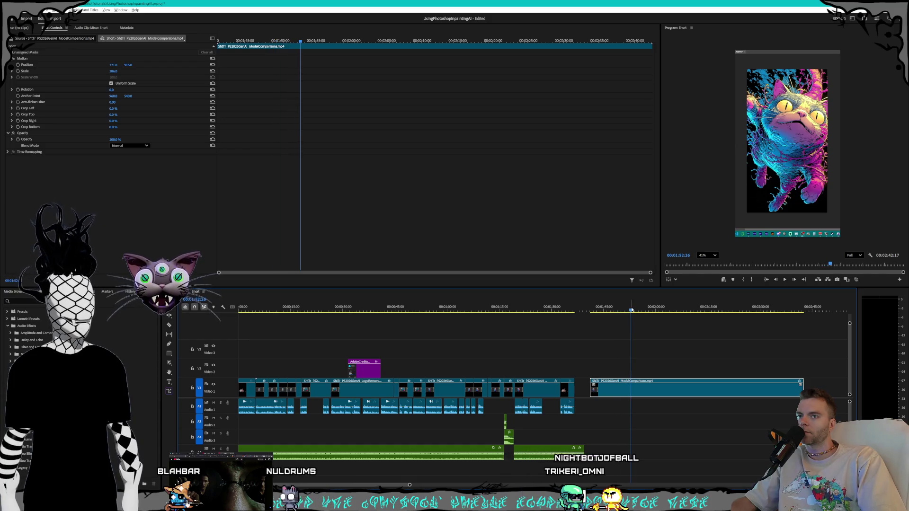
left_click(116, 70)
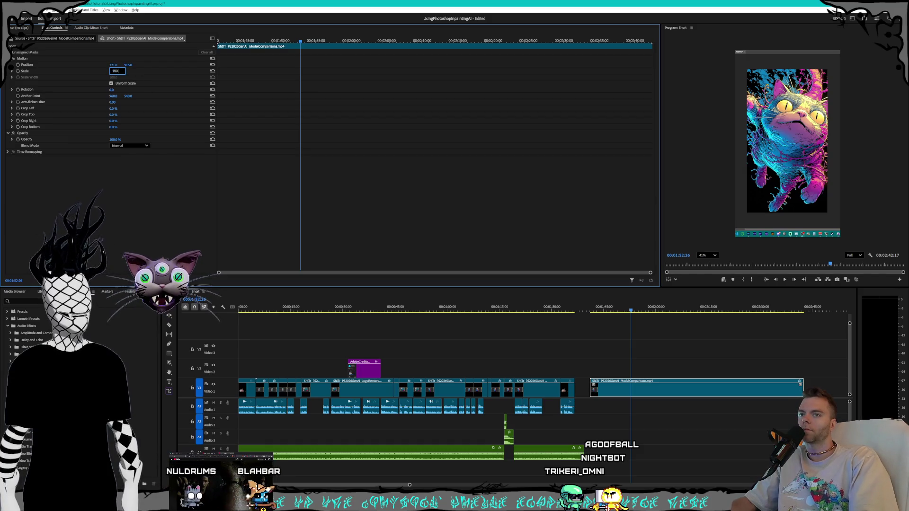
key("Return")
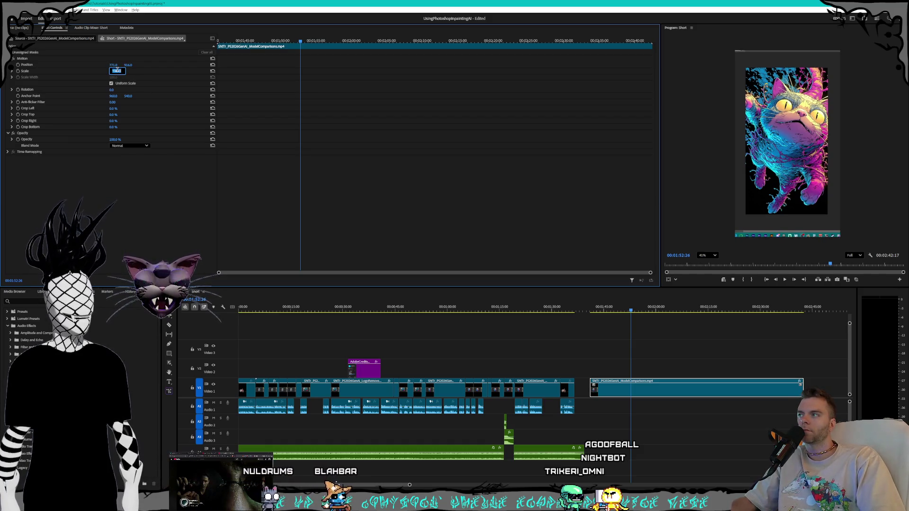
key("Return")
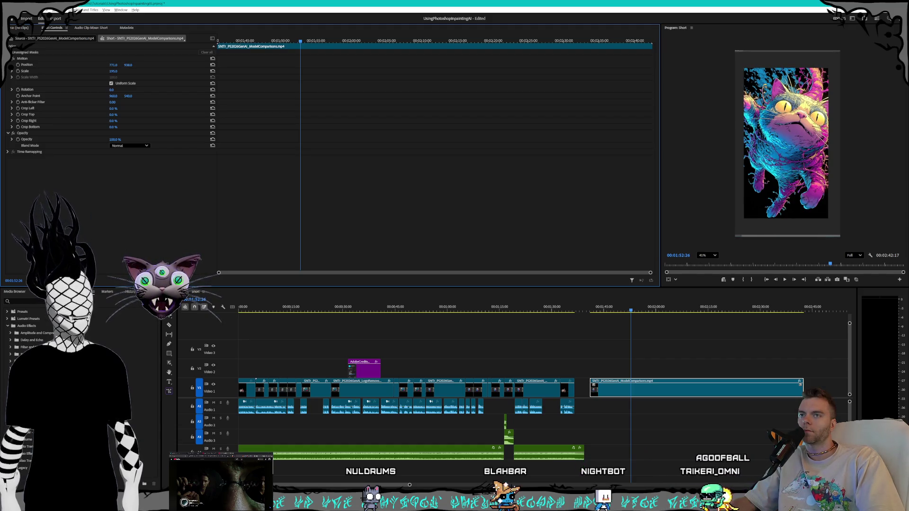
left_click(606, 311)
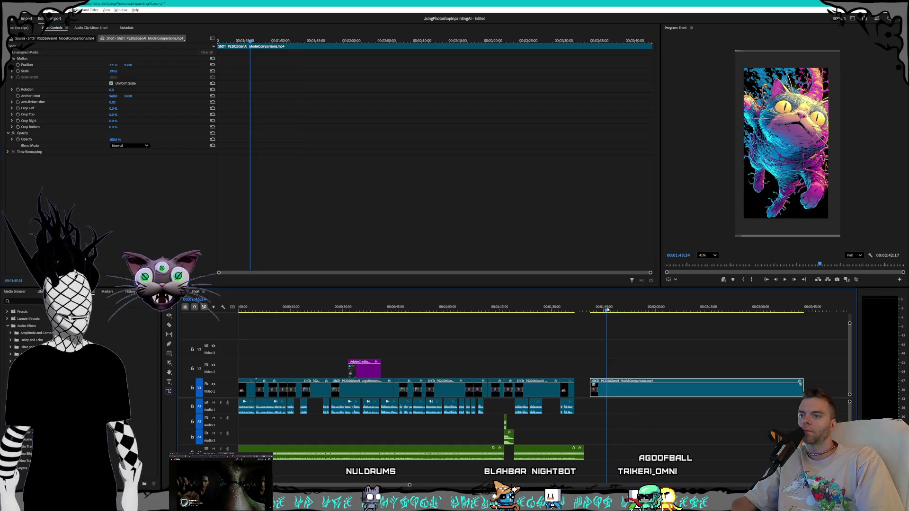
scroll(547, 345, "up", 3)
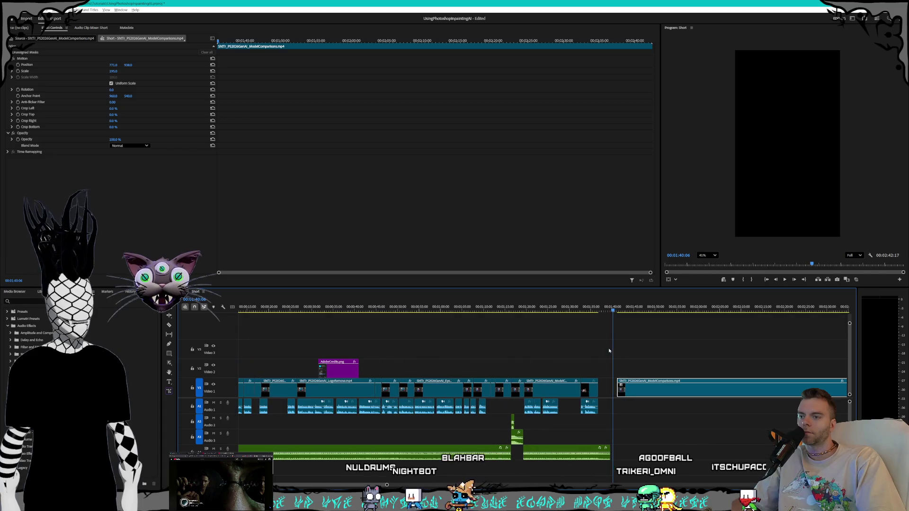
scroll(632, 363, "down", 3)
Delete the short clip before ModelComparisons and reseat the clip on V1 right after the earlier clips.
left_click(483, 389)
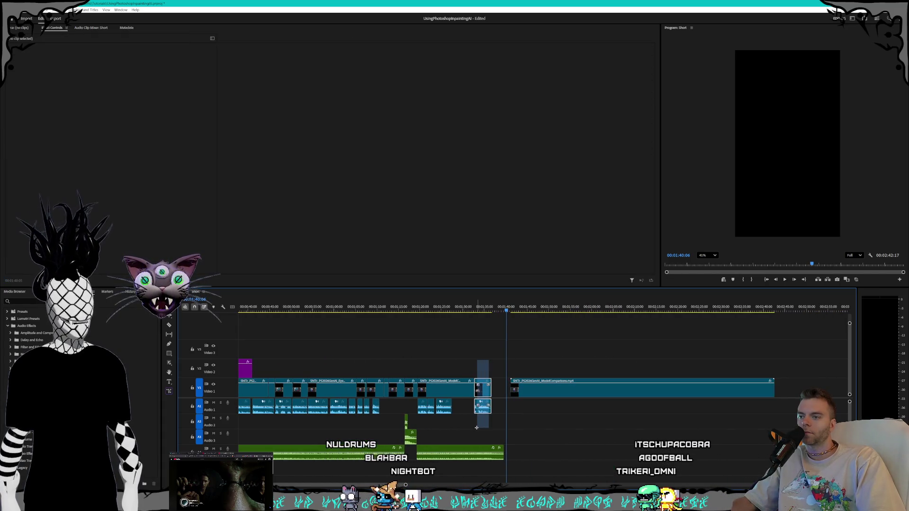
key("Delete")
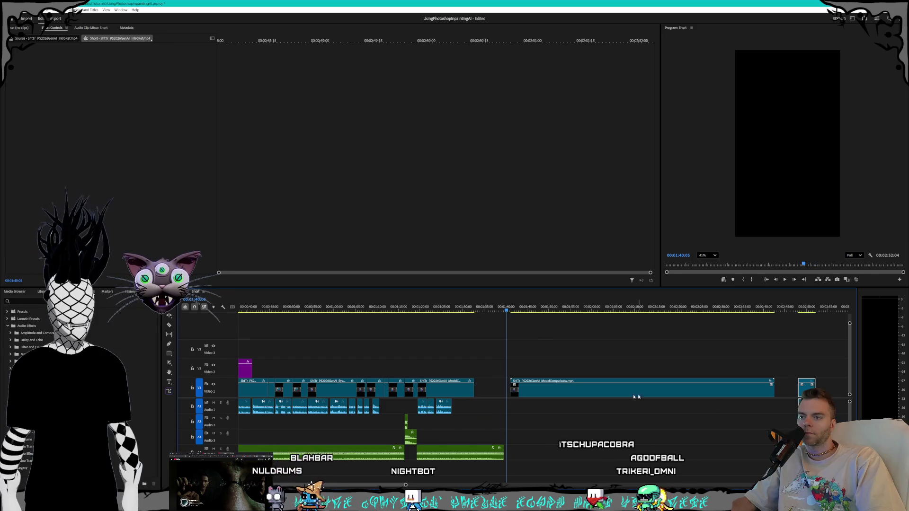
left_click(442, 392)
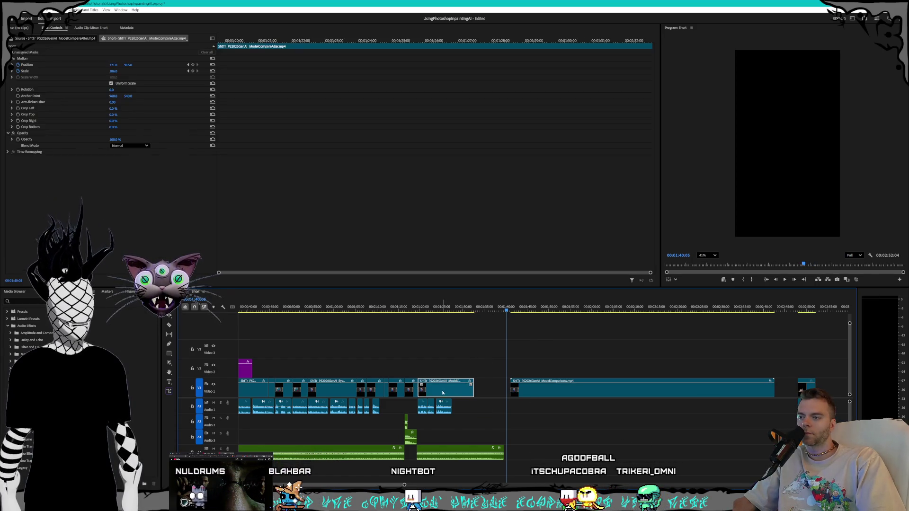
left_click_drag(430, 391, 830, 375)
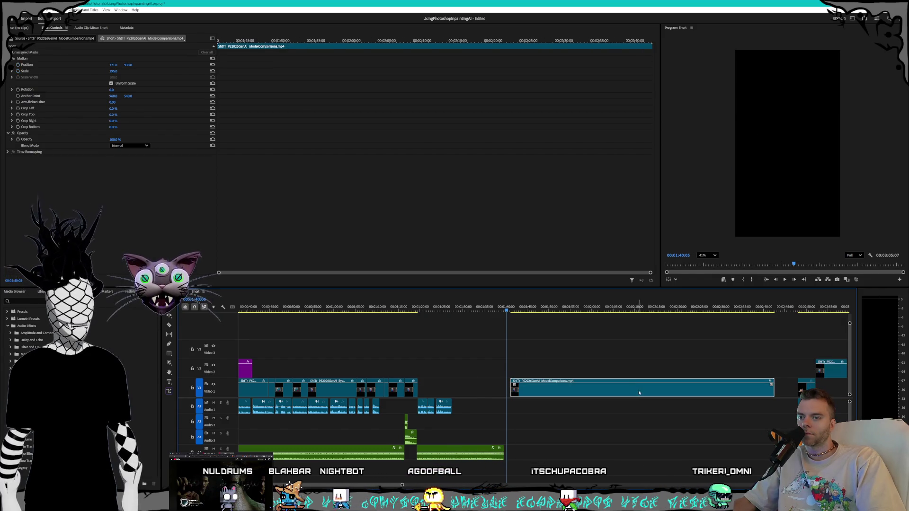
left_click_drag(830, 375, 552, 395)
left_click_drag(426, 309, 486, 314)
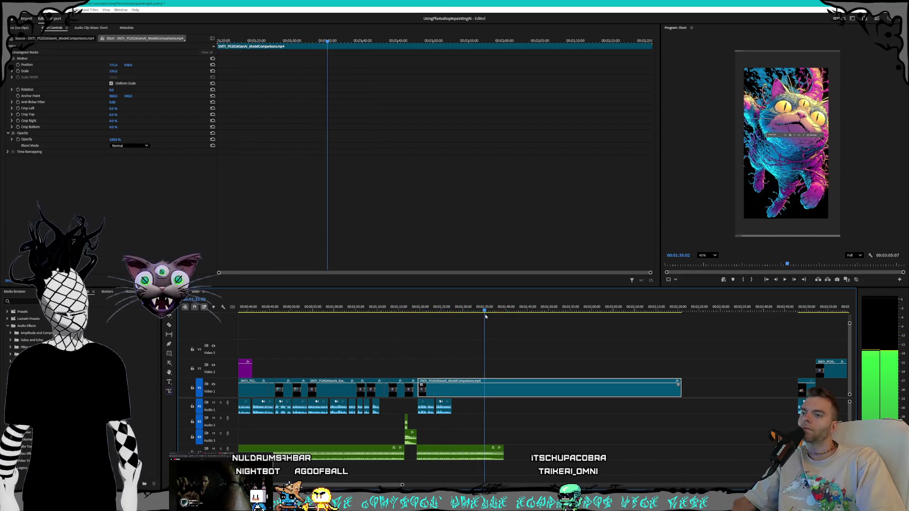
Razor out an unwanted stretch of the clip, close the gap and review the edit.
key("=")
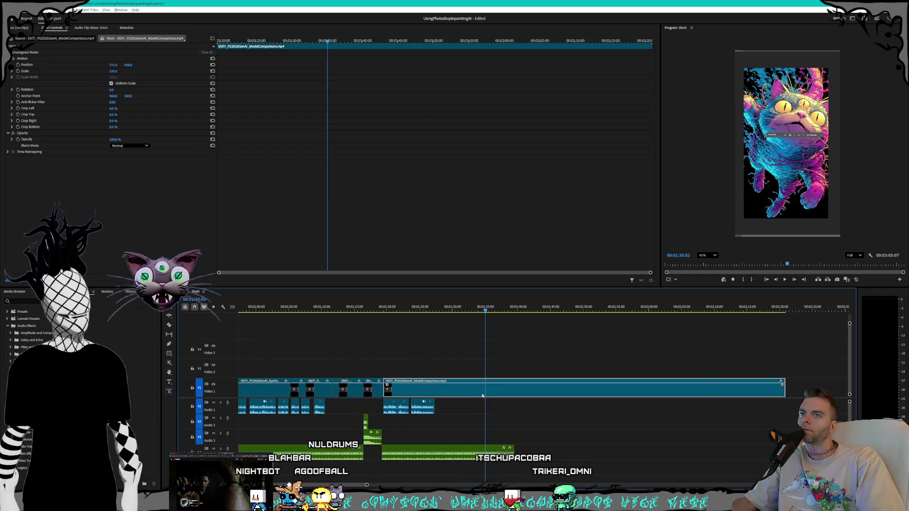
left_click(486, 392)
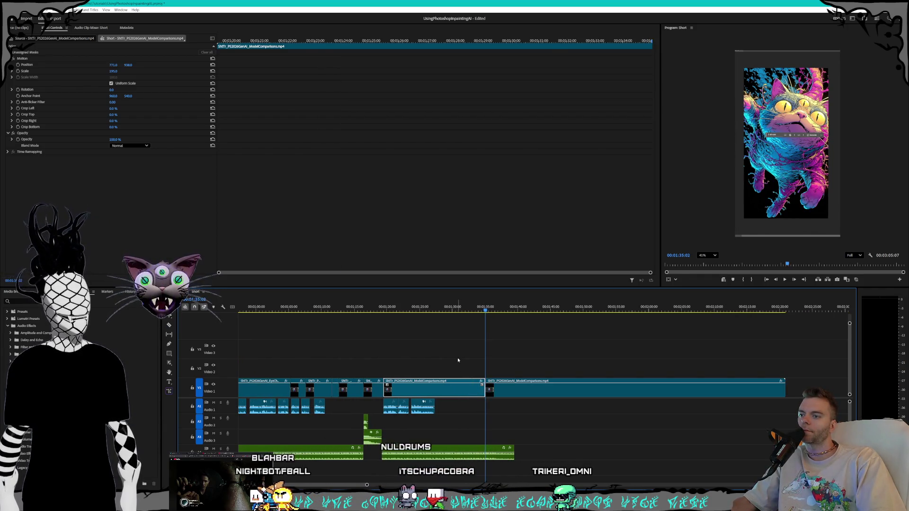
key("Delete")
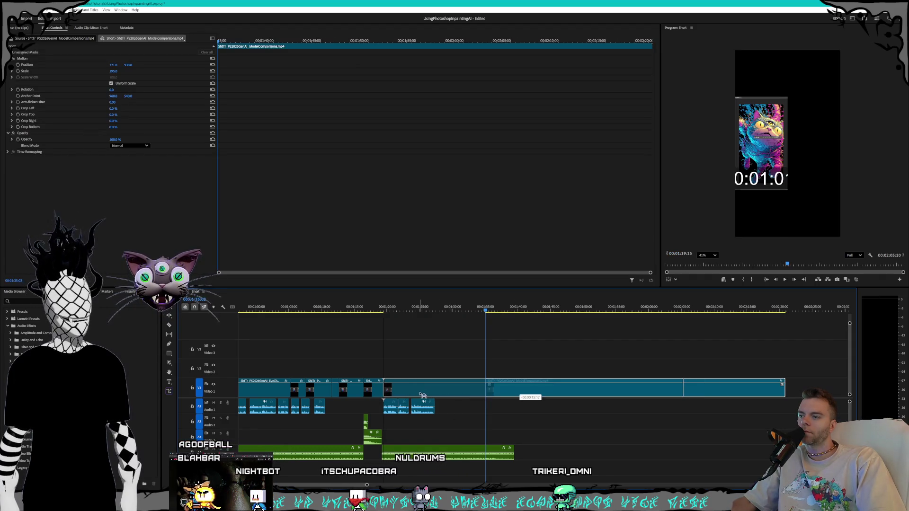
left_click_drag(510, 393, 407, 393)
left_click(378, 307)
mouse_move(379, 307)
left_mouse_down()
mouse_move(415, 307)
mouse_move(384, 307)
left_mouse_up()
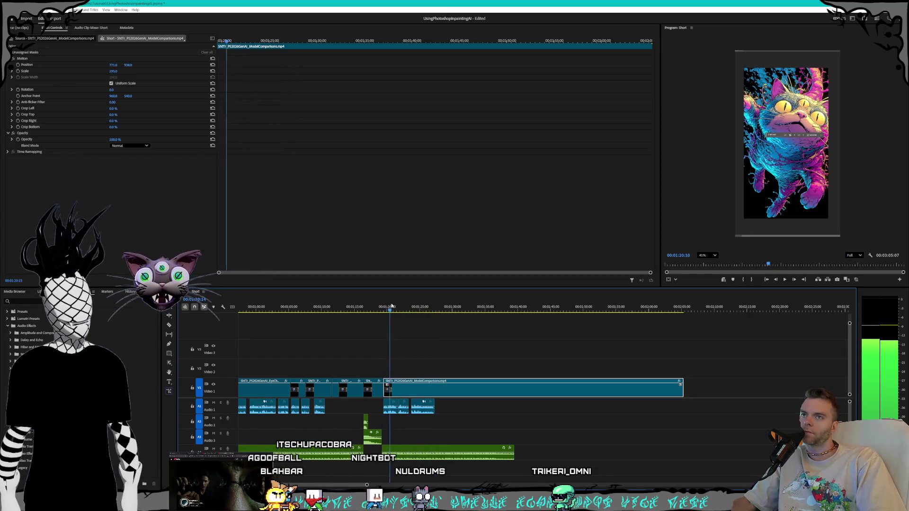
Review playback, scrub to the chosen moment and split the ModelComparisons clip there on Video 1.
key("space")
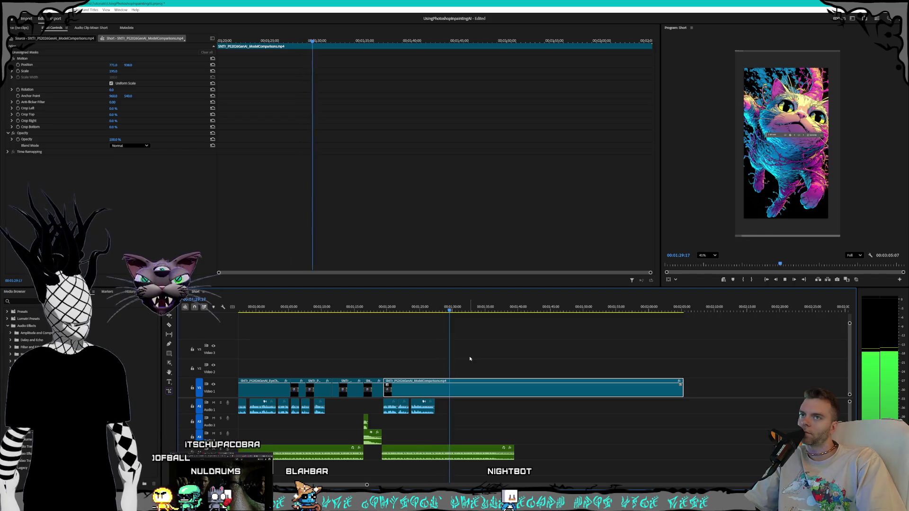
key("equal")
key("equal")
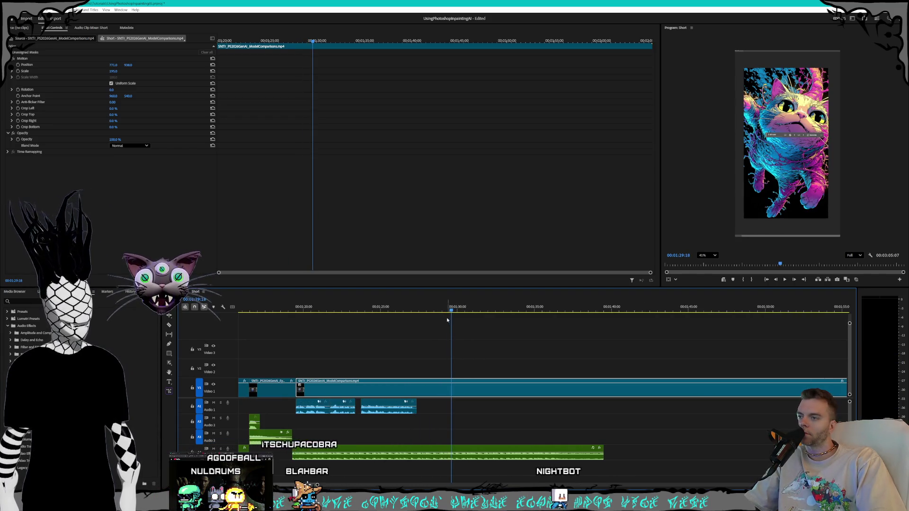
left_click(423, 311)
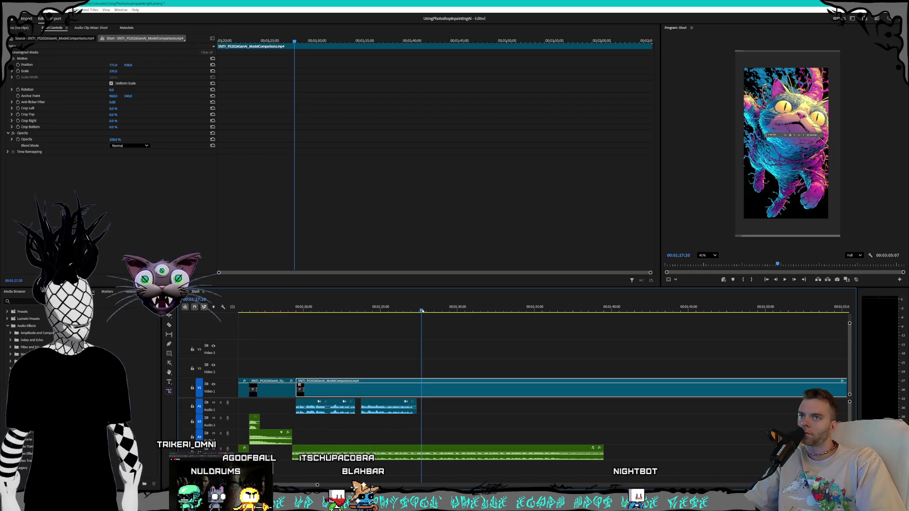
left_click(402, 310)
left_click_drag(401, 311, 420, 321)
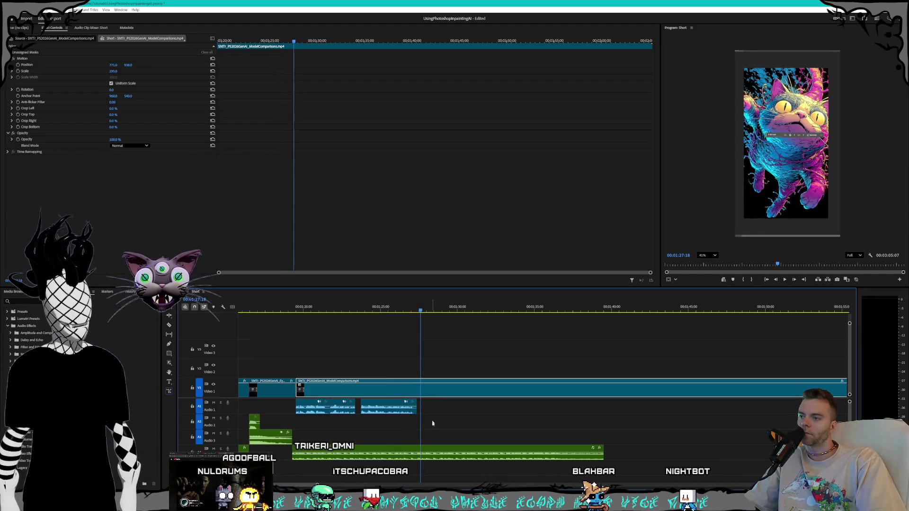
key("ctrl+k")
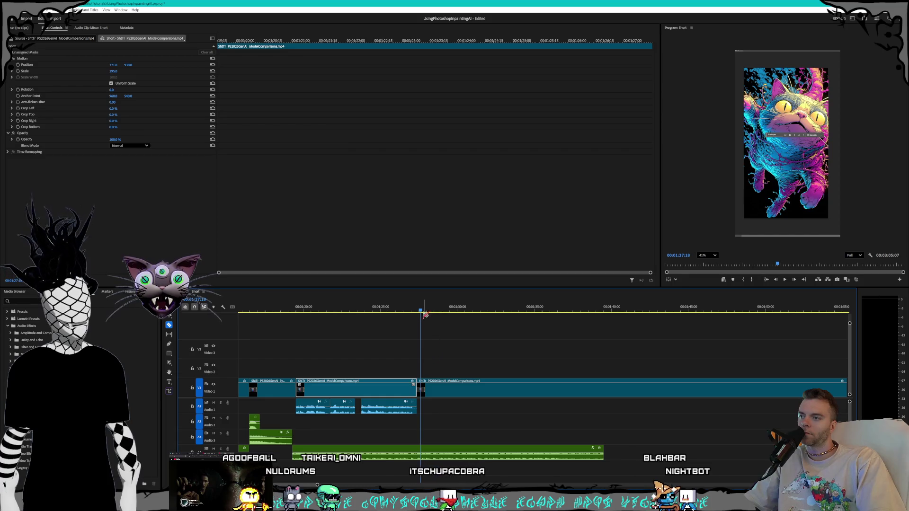
Trim the start of the clip after the new cut and check the join in playback.
left_click_drag(427, 311, 444, 312)
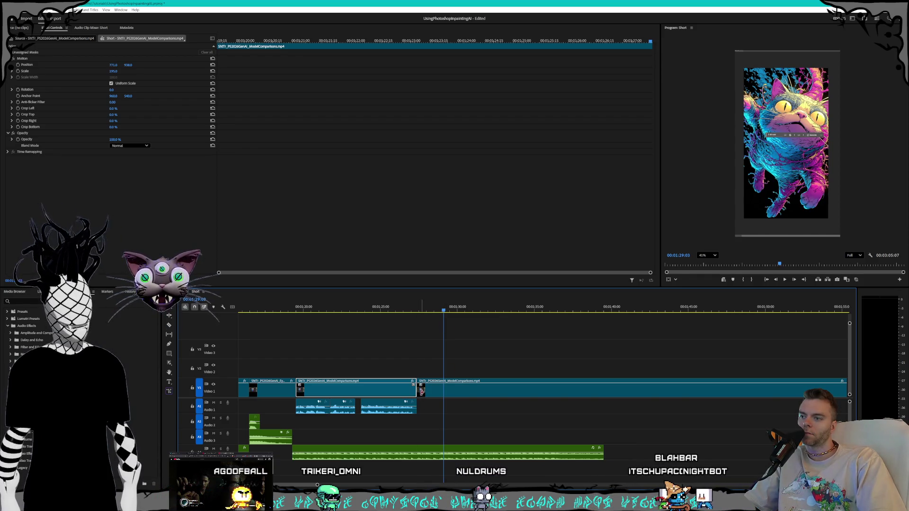
left_click_drag(421, 390, 449, 390)
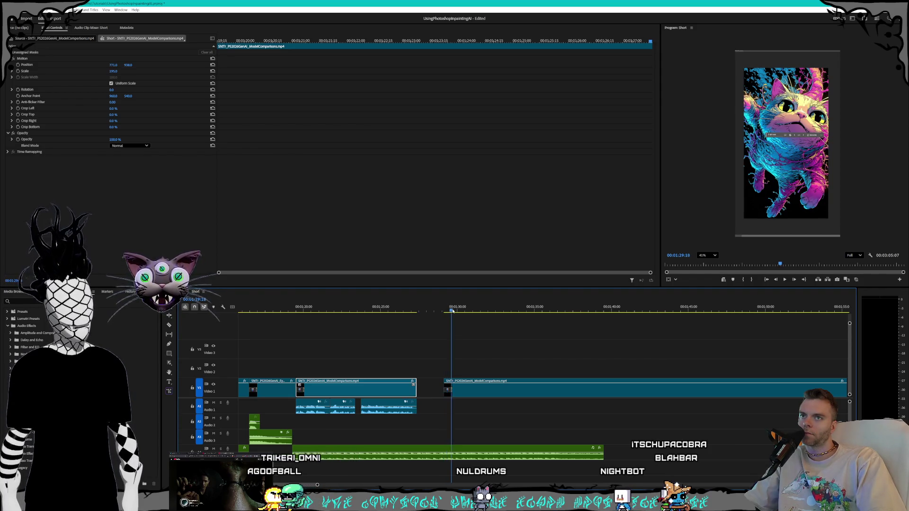
left_click_drag(453, 310, 459, 310)
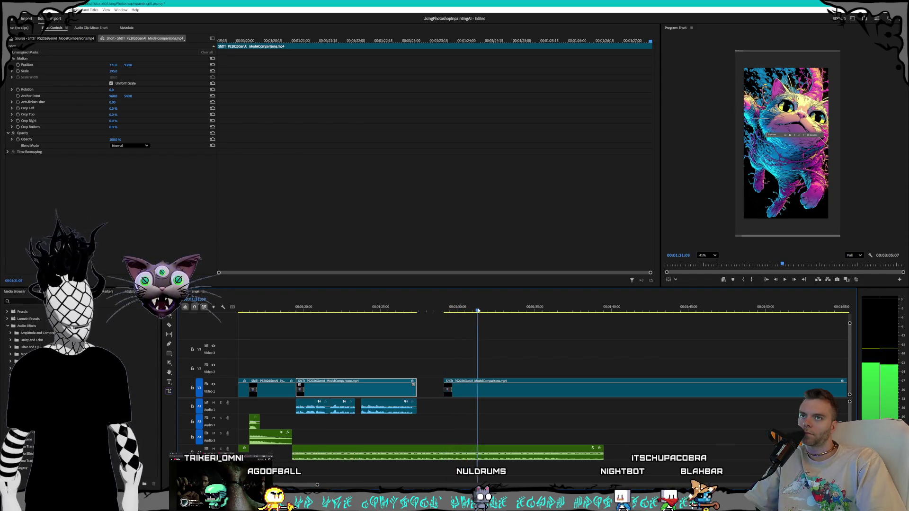
key("space")
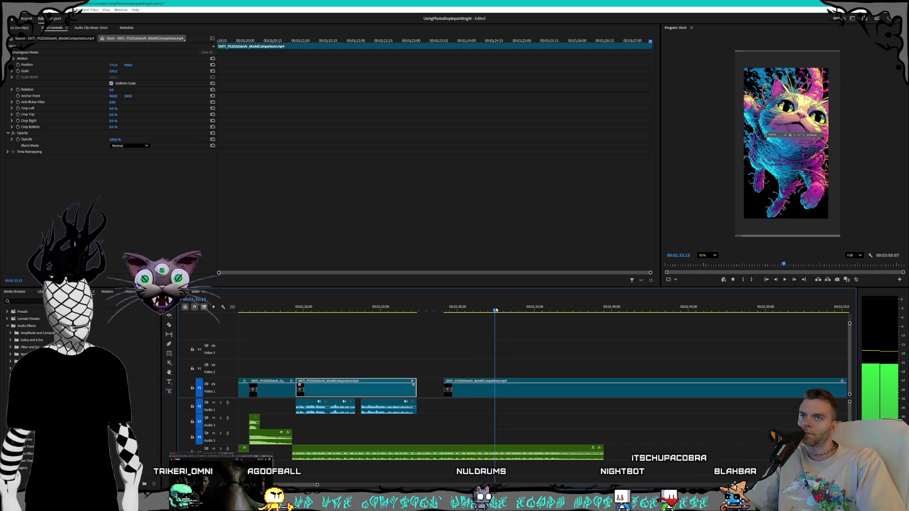
Razor-split the clip further along and slide the cut piece left to close the gap.
key("c")
left_click(495, 391)
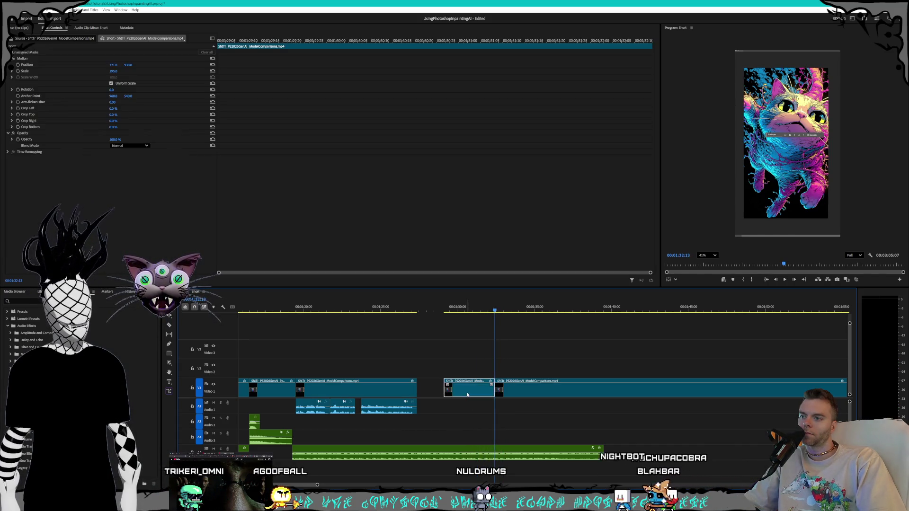
left_click_drag(472, 389, 444, 389)
key("space")
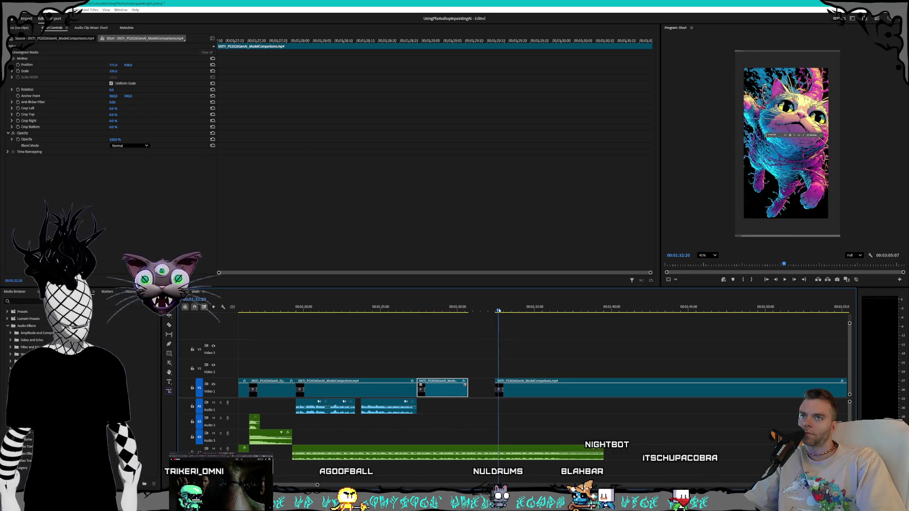
key("Left")
key("Left")
key("Left")
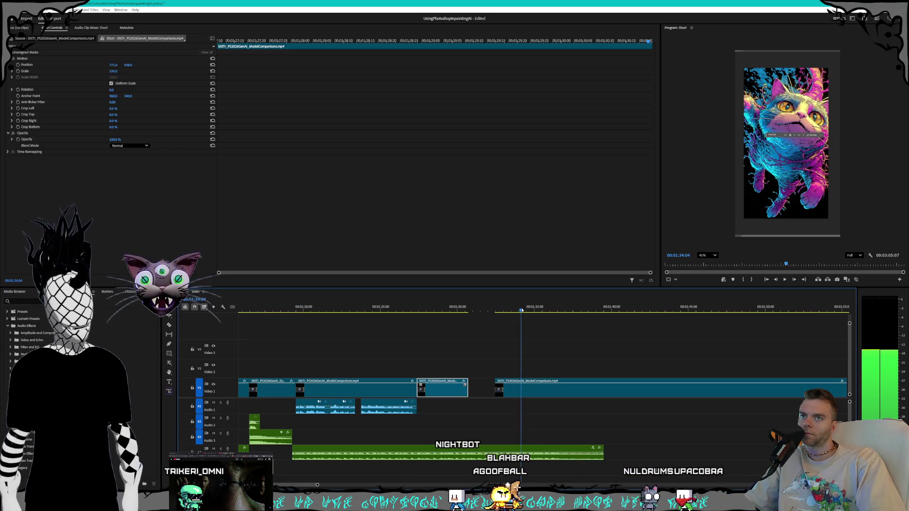
Trim the opening of the right-hand clip, review it, and split again at the playhead.
left_click_drag(495, 389, 523, 389)
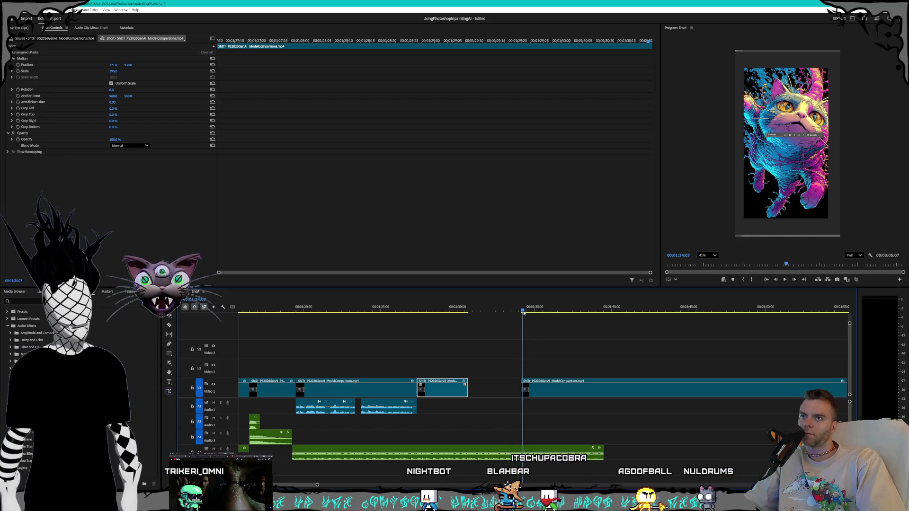
key("space")
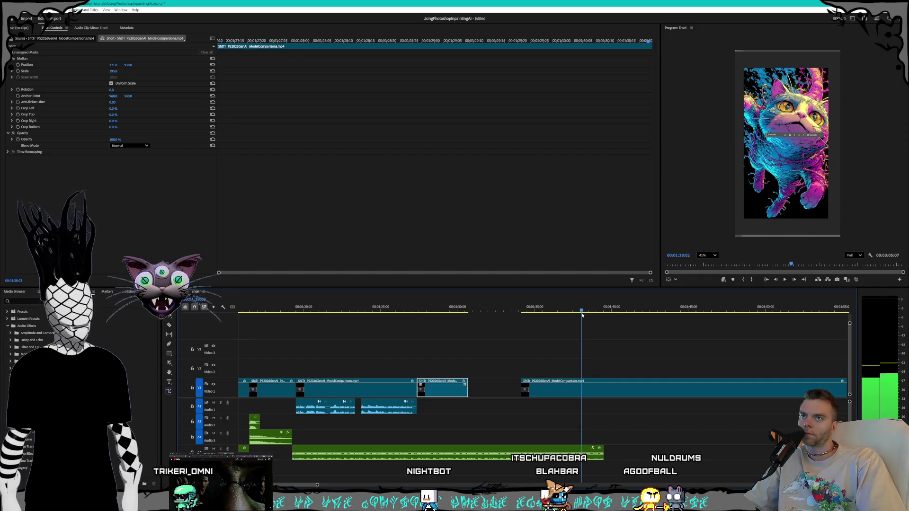
key("space")
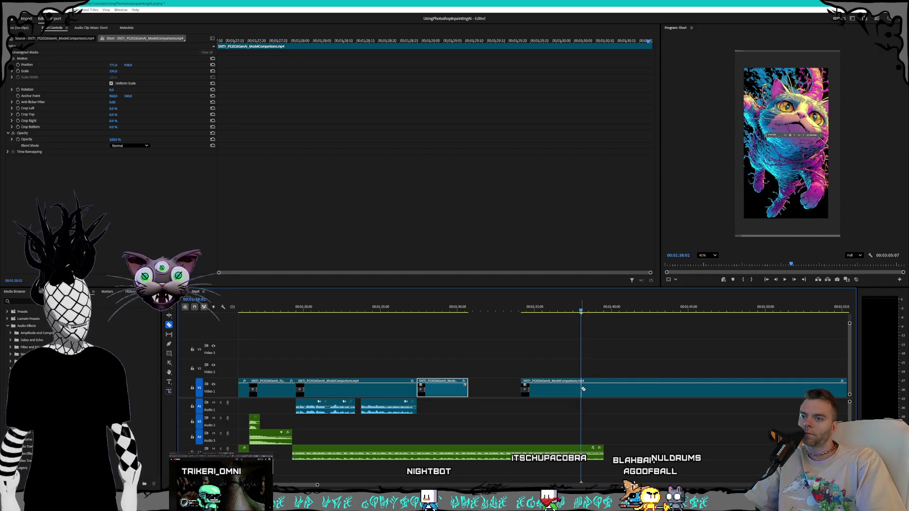
key("ctrl+k")
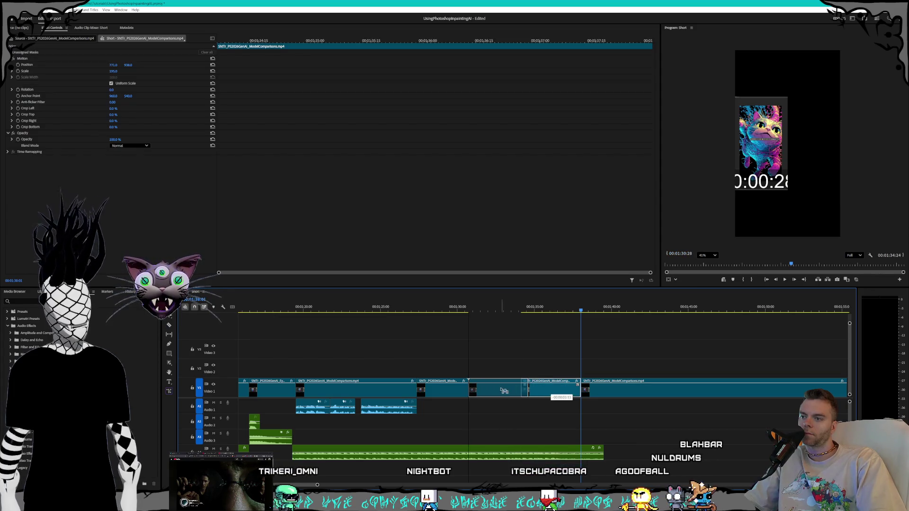
Slide the trimmed clip and the later clips left on Video 1 so the gaps close.
left_click_drag(566, 390, 512, 389)
left_click(448, 310)
left_click_drag(448, 311, 611, 314)
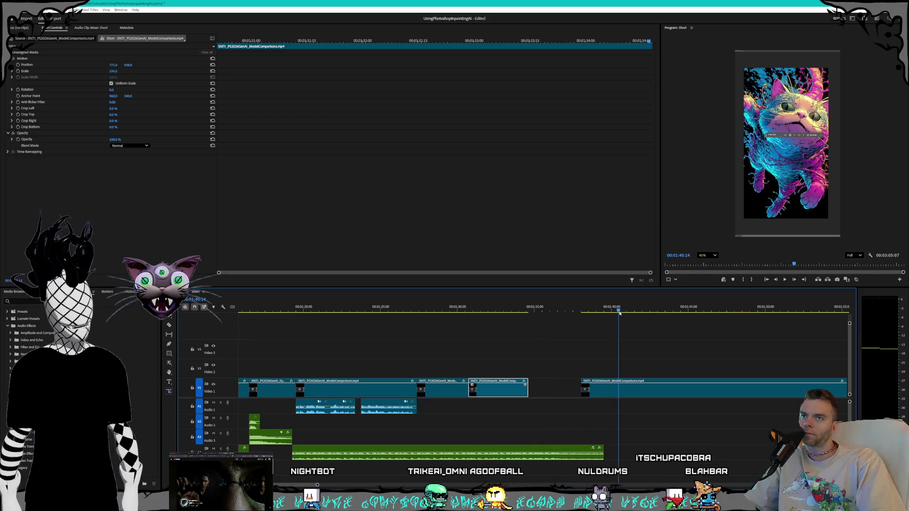
left_click(598, 392)
left_click_drag(598, 392, 544, 391)
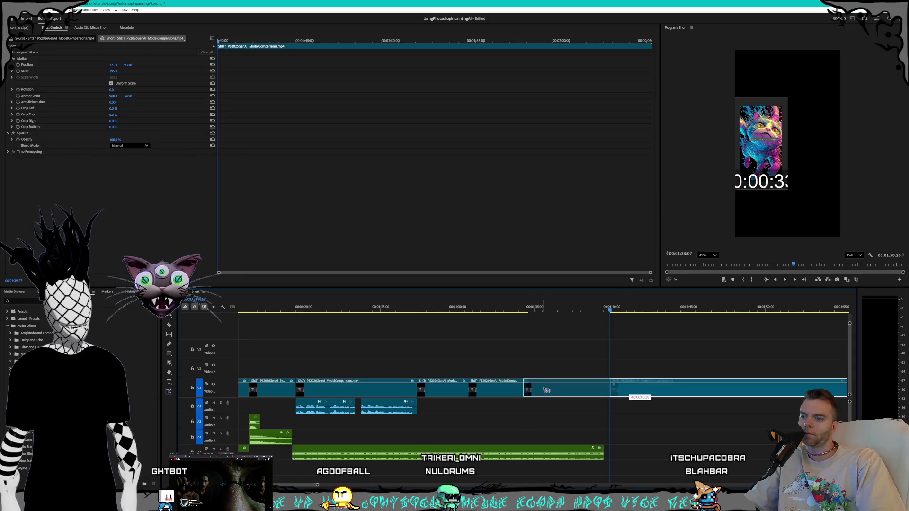
left_click_drag(532, 309, 604, 307)
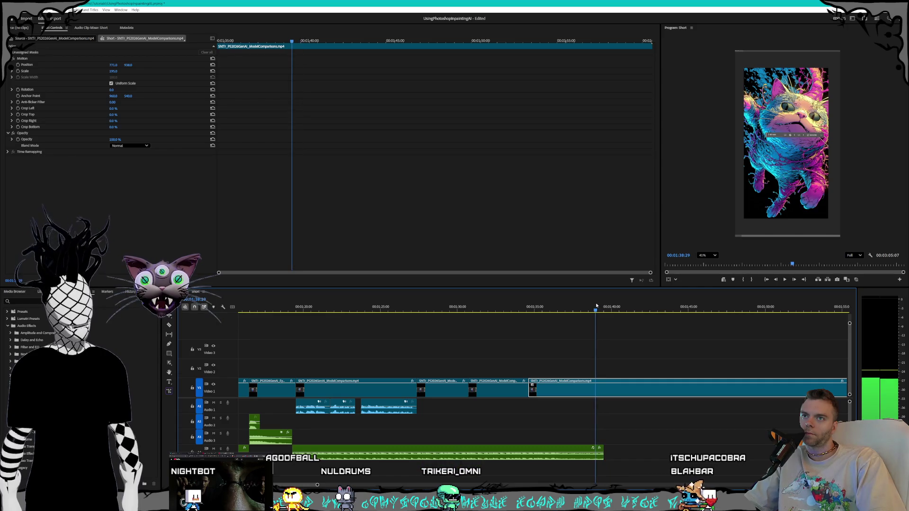
Split the long closing clip twice and shift the pieces earlier, around 1:45.
left_click(595, 388)
left_click_drag(611, 310, 635, 311)
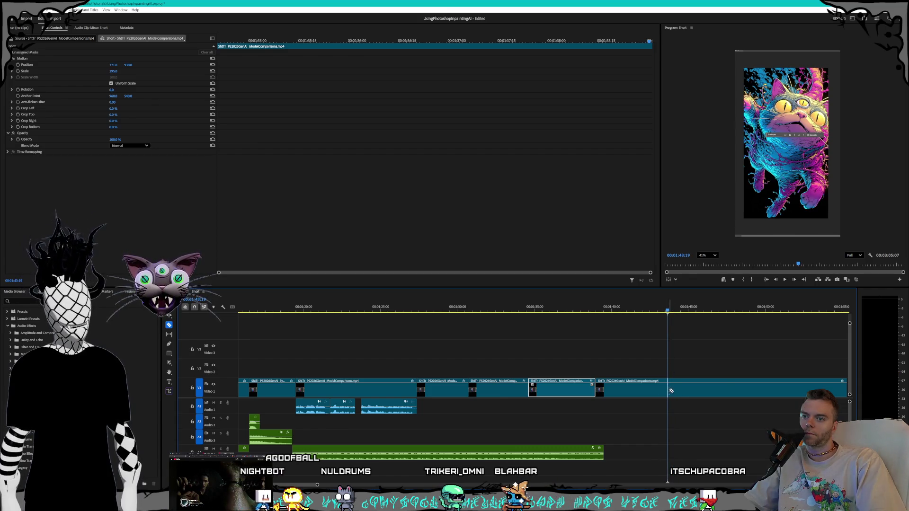
left_click_drag(650, 394, 611, 392)
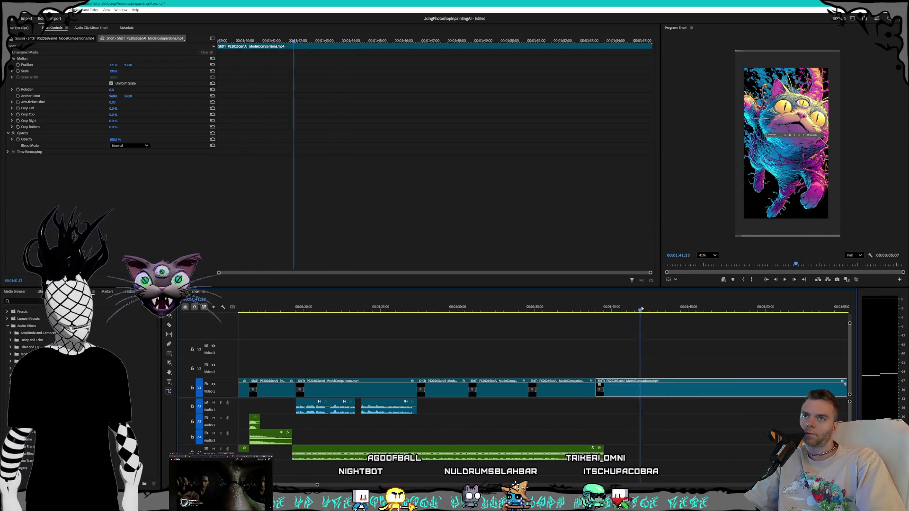
left_click_drag(669, 310, 662, 310)
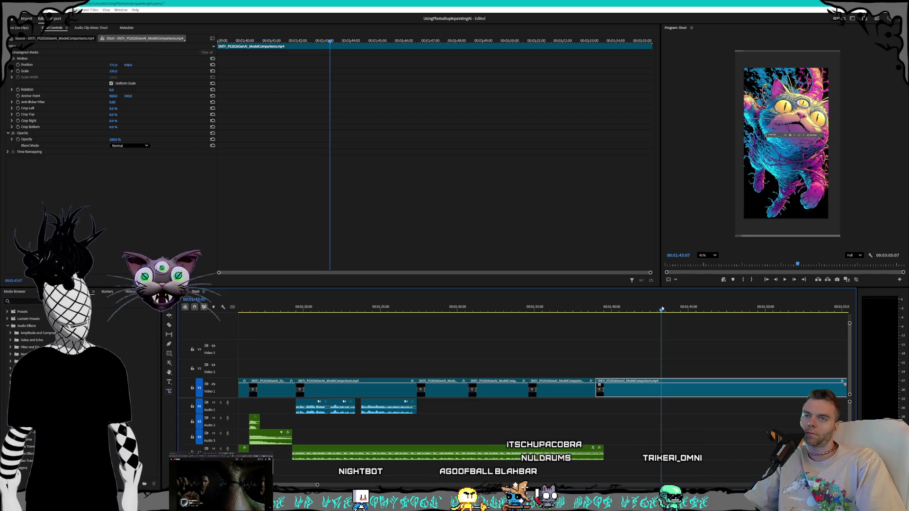
key("ctrl+k")
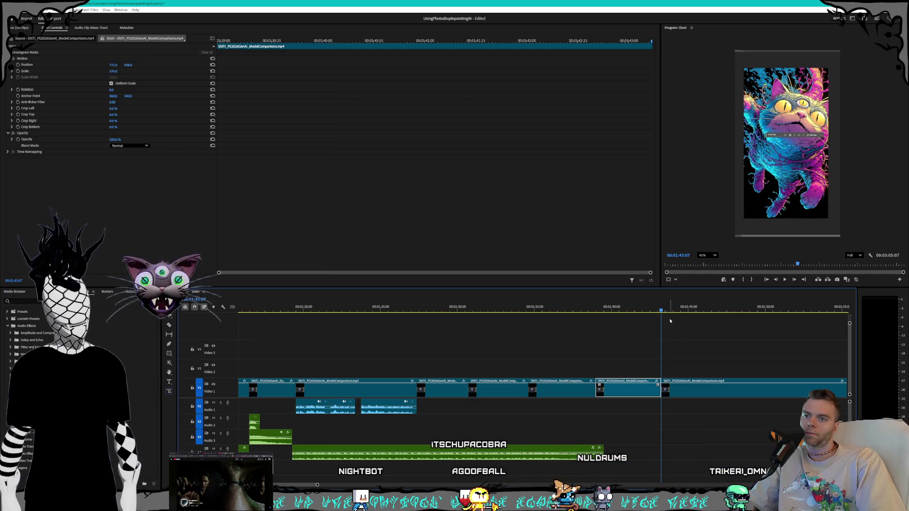
mouse_move(669, 311)
left_mouse_down()
mouse_move(691, 313)
mouse_move(684, 318)
left_mouse_up()
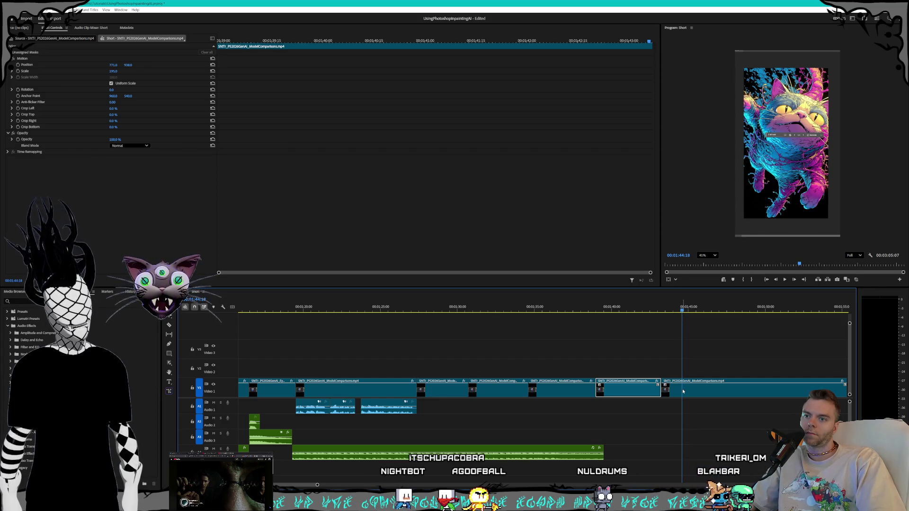
left_click_drag(684, 390, 675, 390)
key("space")
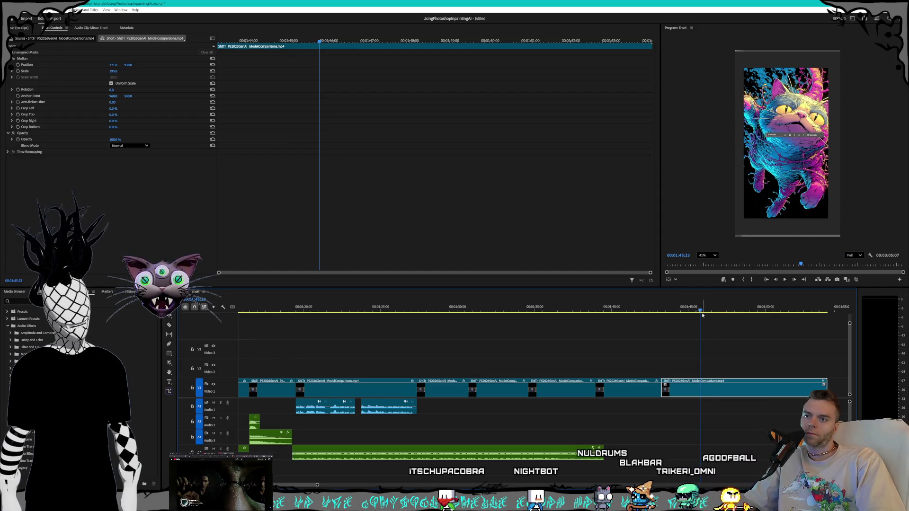
Cut out a short piece near 1:46 with ripple delete, then delete the last clip on Video 1.
left_click_drag(706, 312, 702, 311)
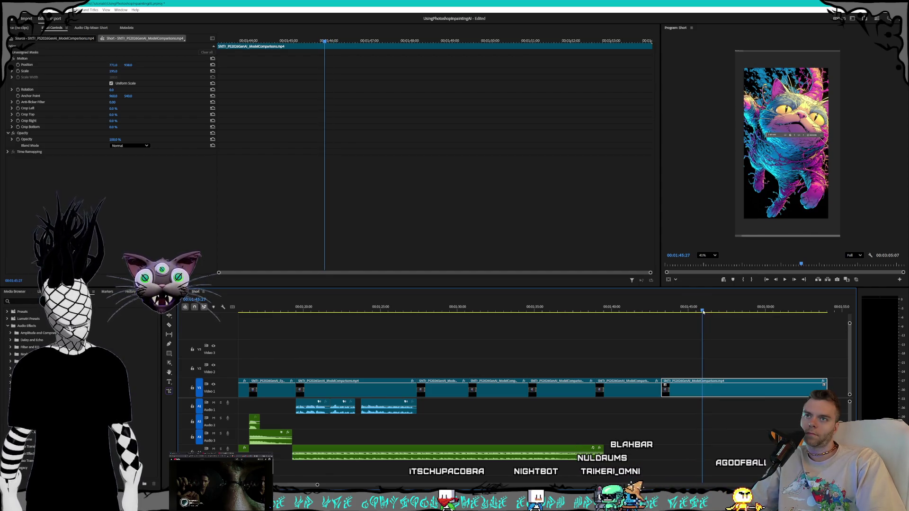
left_click(702, 386)
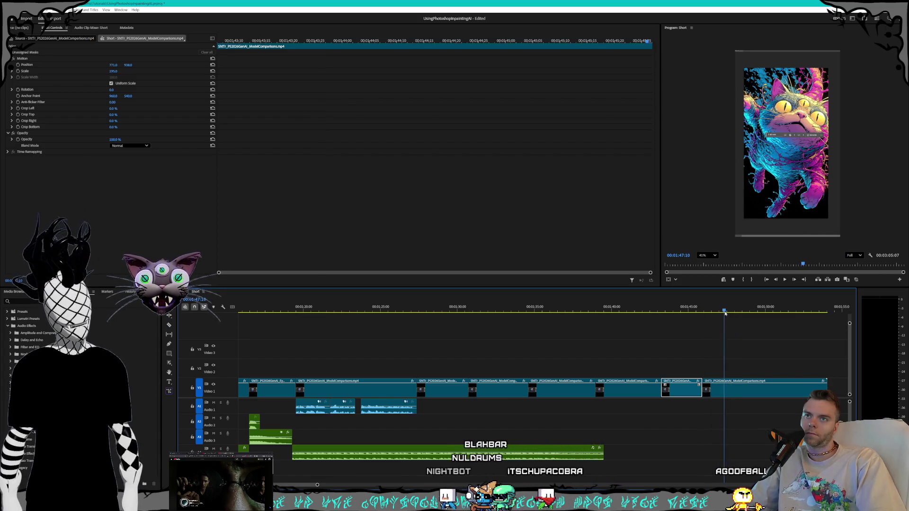
left_click(711, 311)
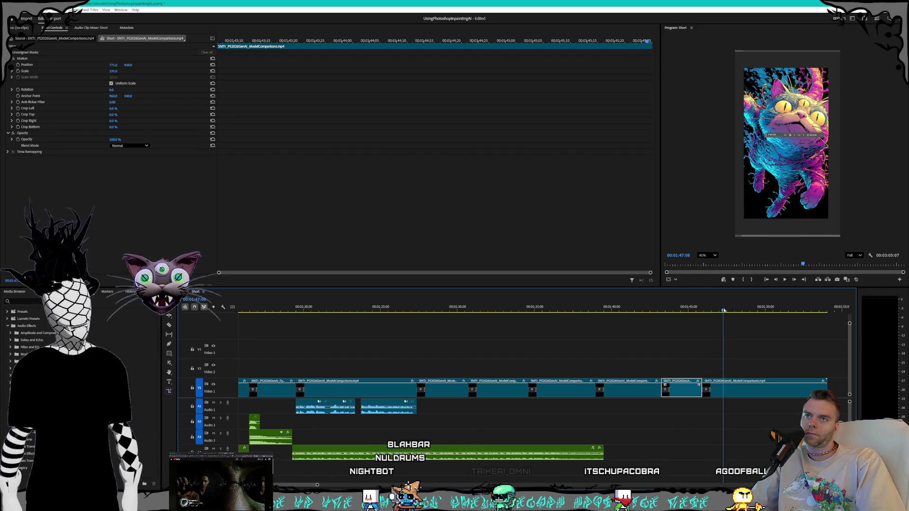
key("space")
left_click(714, 388)
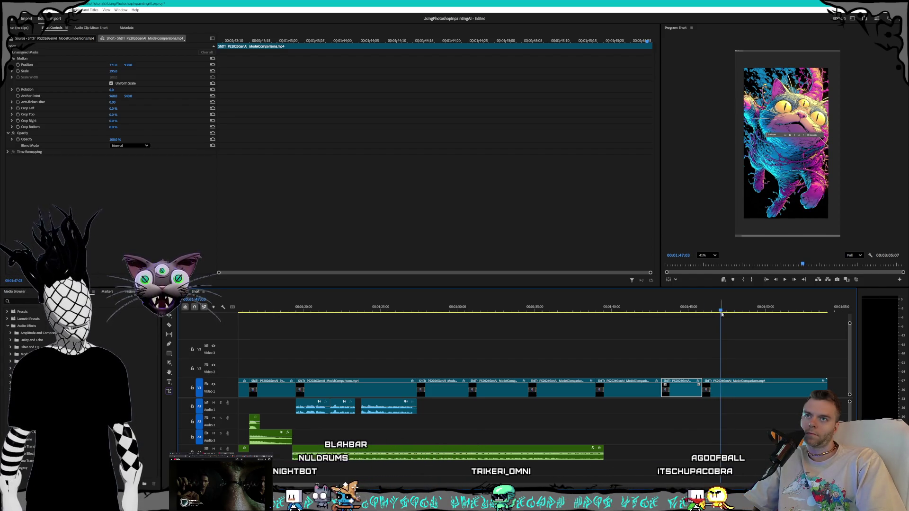
key("shift+Delete")
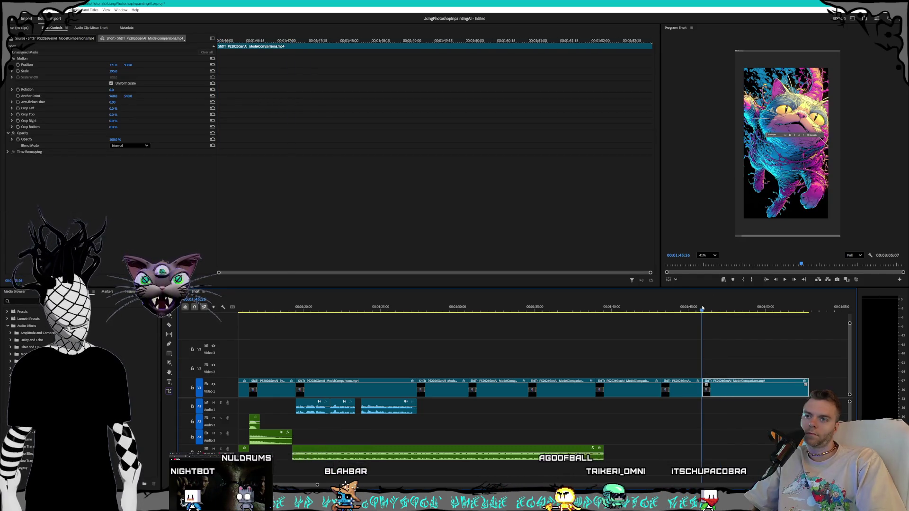
left_click(705, 307)
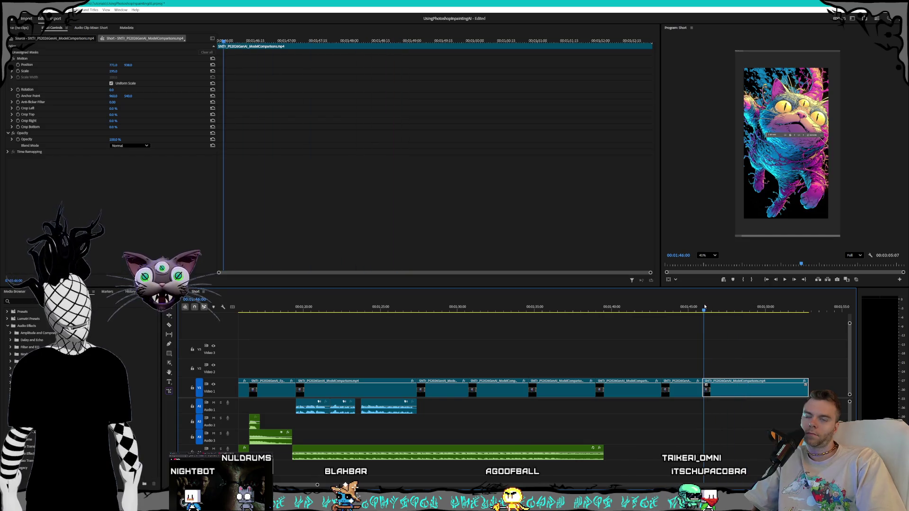
left_click_drag(705, 306, 715, 309)
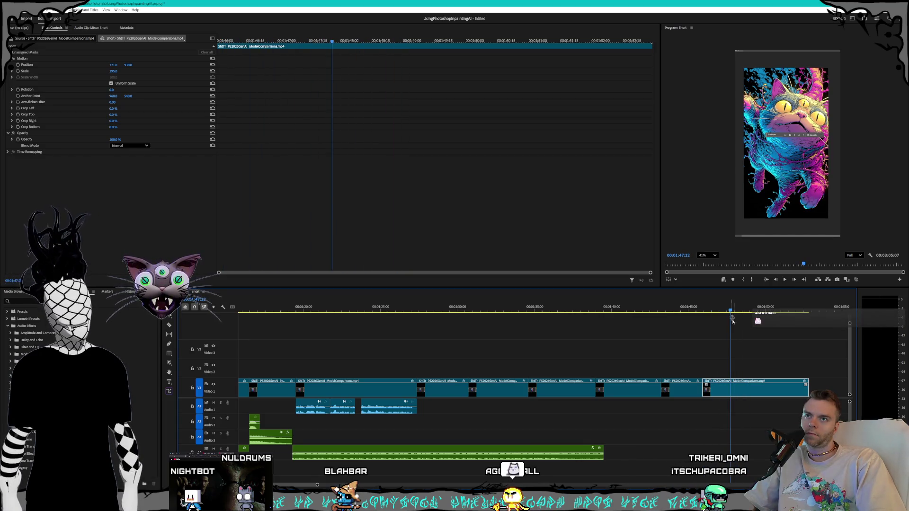
key("Delete")
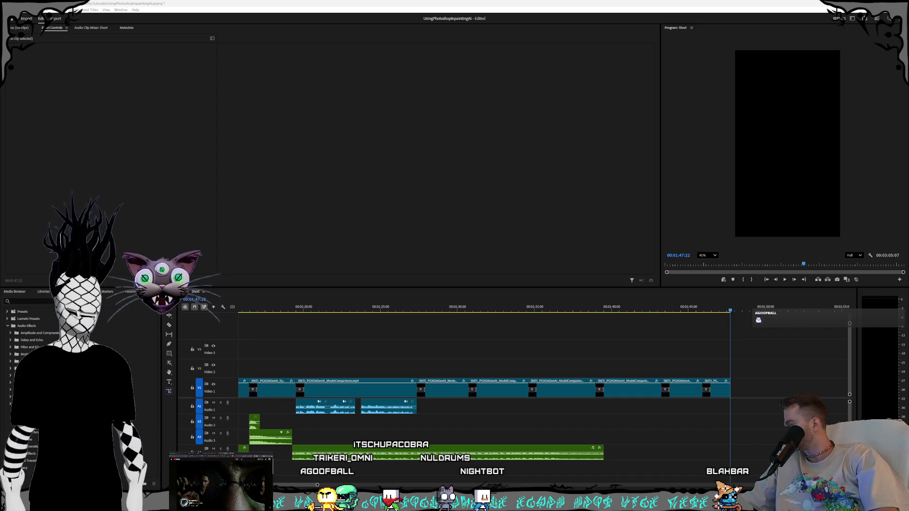
Switch from Premiere Pro to the browser window with the Suno workspace.
key("alt+Tab")
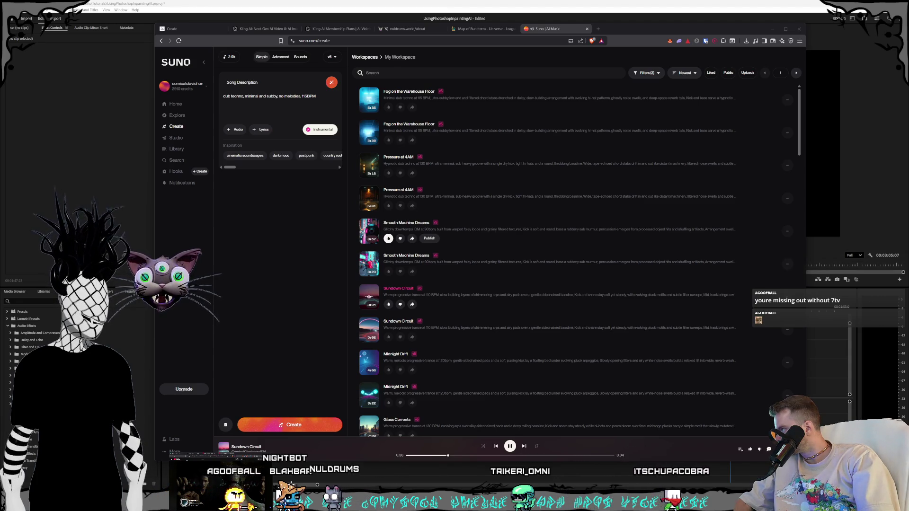
left_click_drag(908, 158, 385, 119)
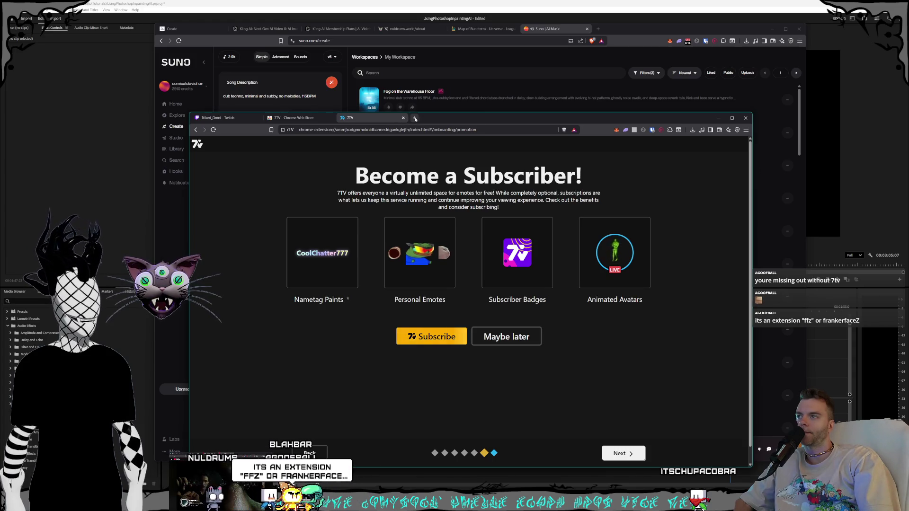
left_click_drag(415, 117, 0, 150)
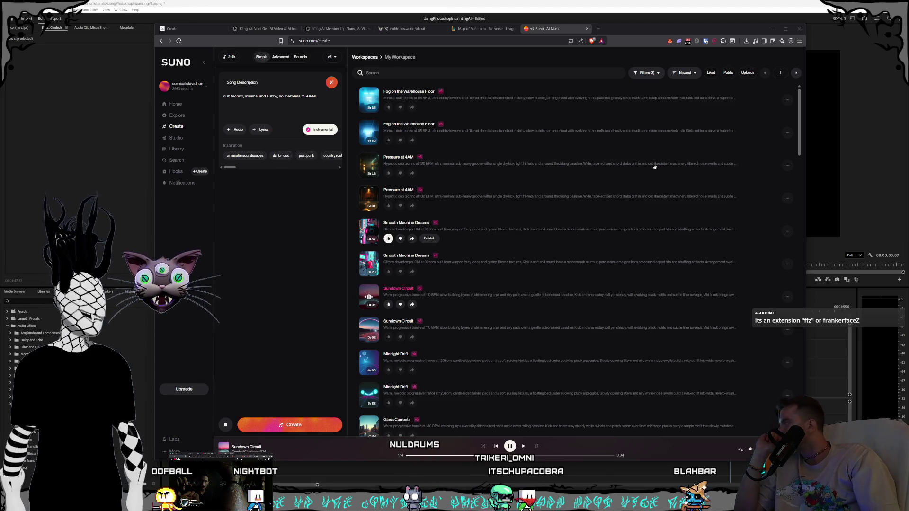
scroll(592, 205, "down", 1)
scroll(574, 205, "up", 1)
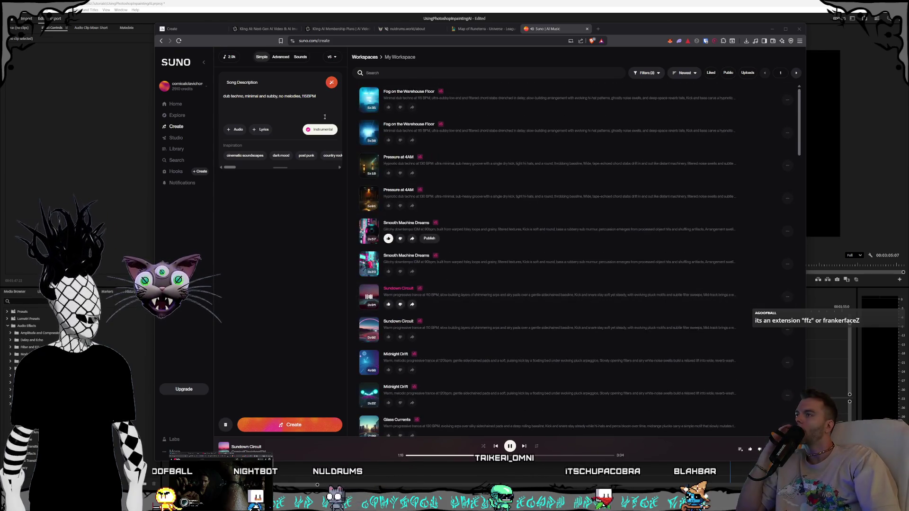
Replace the song description with 'IDM made of mostly foley sounds' and start generating, then bring up Twitch.
triple_click(325, 117)
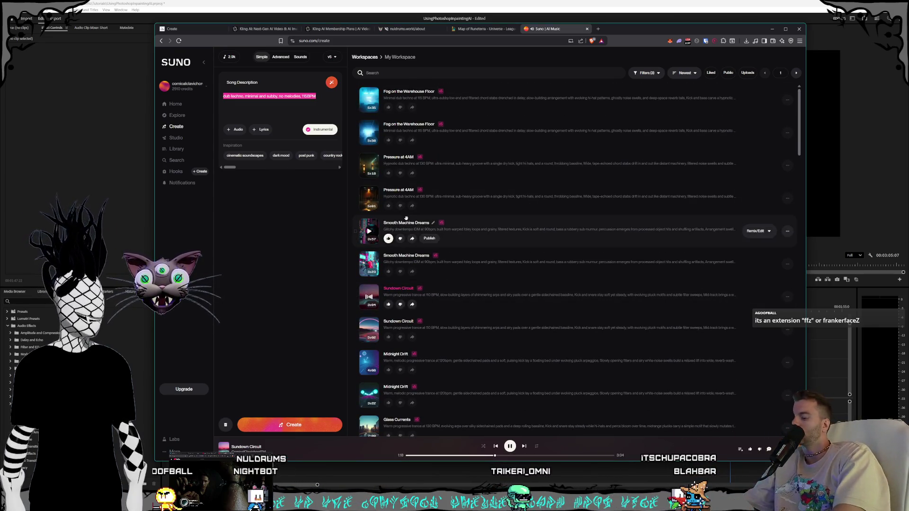
type("IDM made of mostly foley")
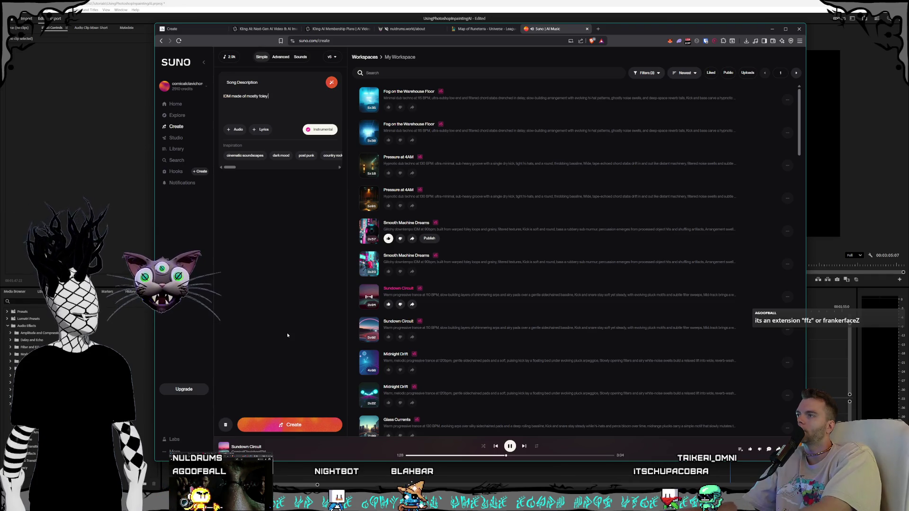
type(" sounds")
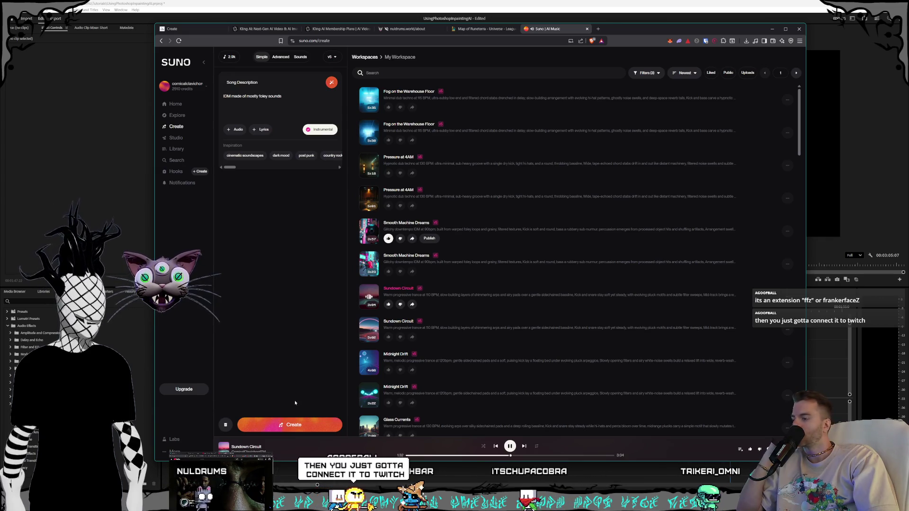
left_click(291, 425)
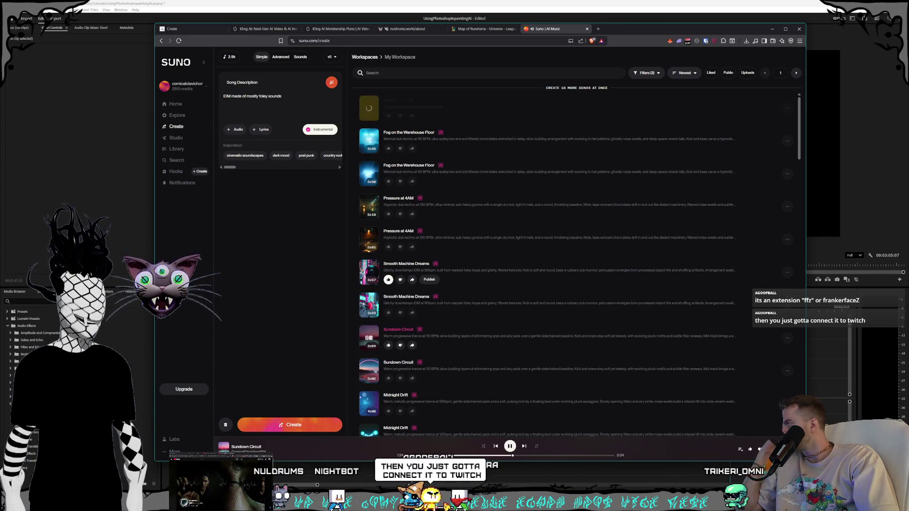
key("alt+Tab")
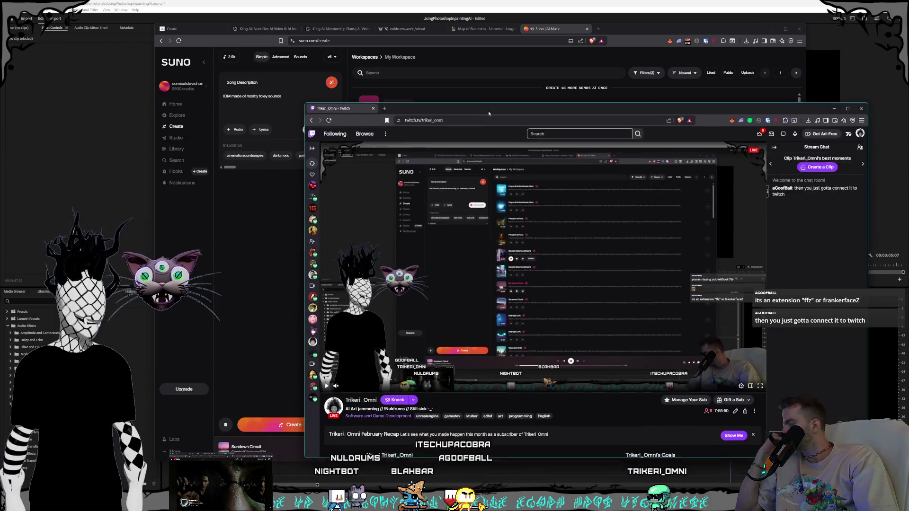
Reposition the Twitch window to read the chat, then minimise it back to Suno.
left_click_drag(489, 113, 382, 47)
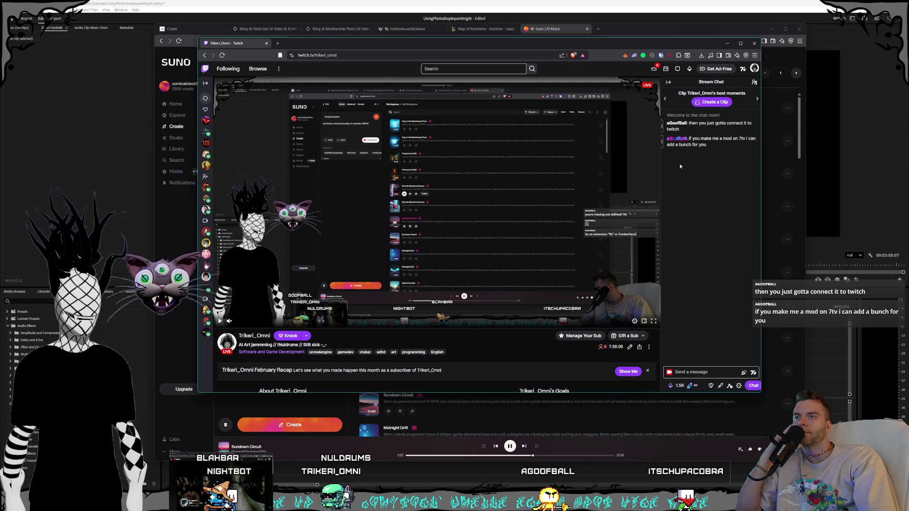
mouse_move(676, 139)
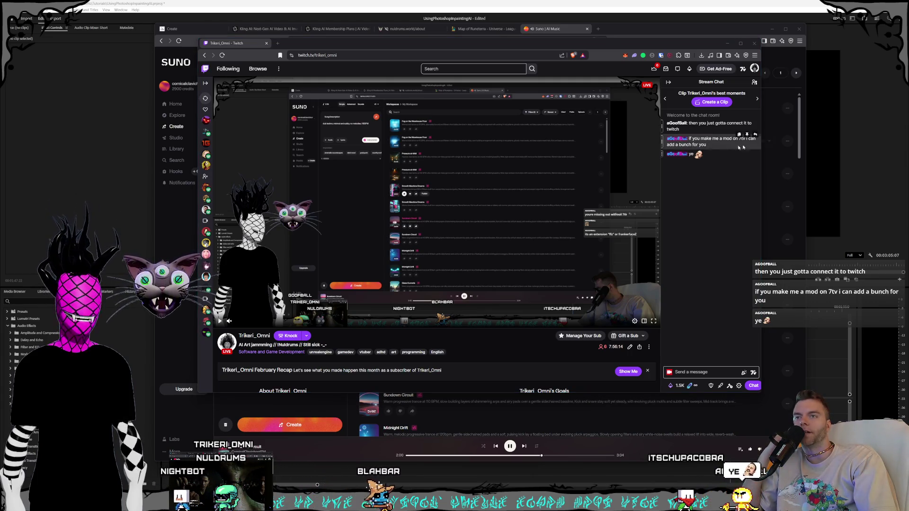
key("super+Down")
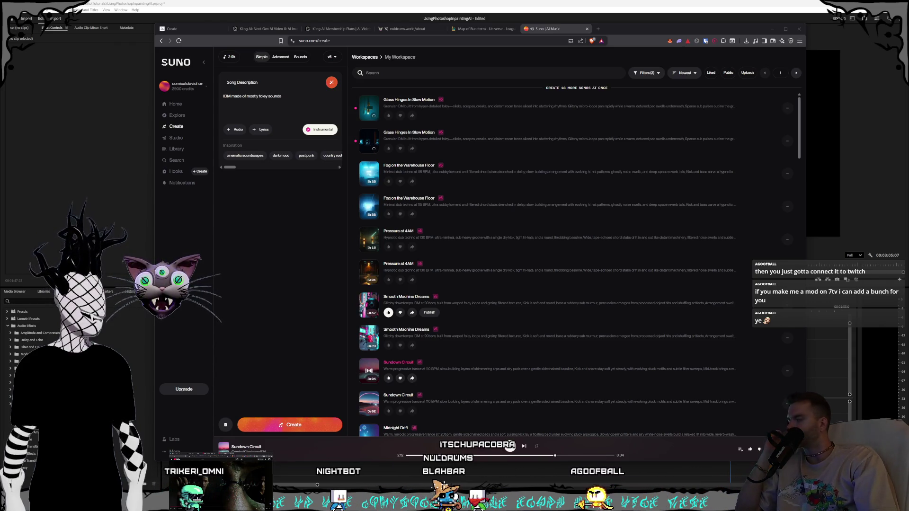
mouse_move(476, 270)
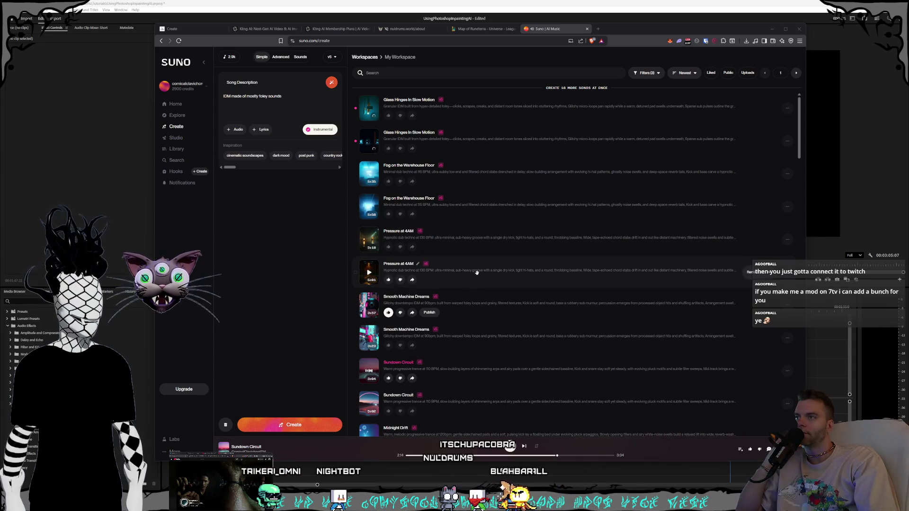
Queue two more generations of the foley IDM description, then go to the Kling AI video page.
left_click(300, 240)
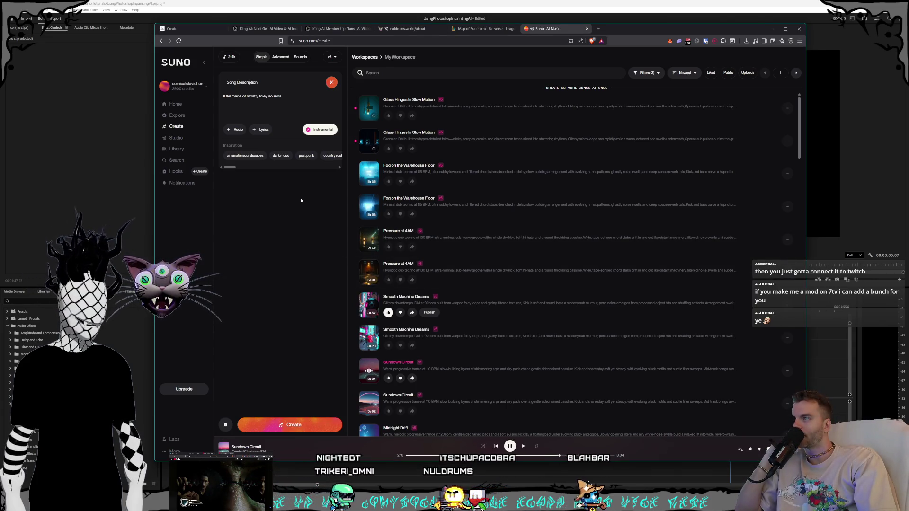
left_click(297, 425)
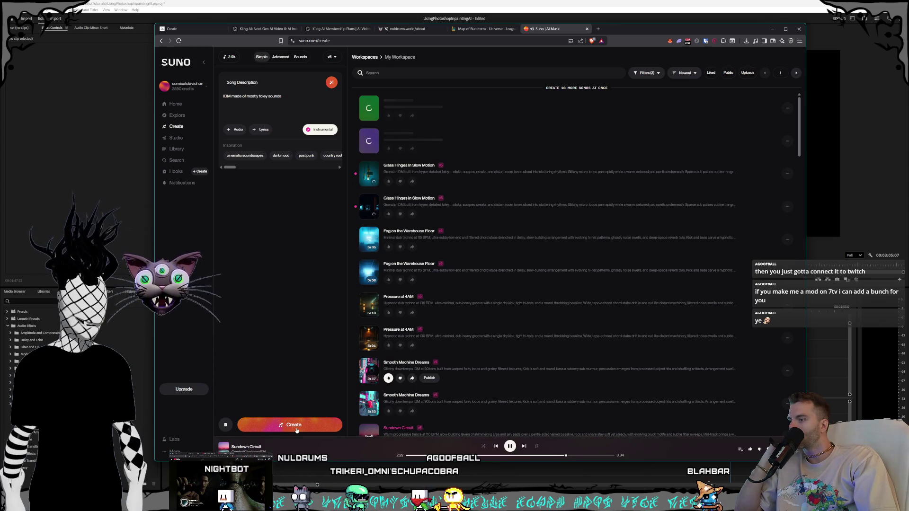
left_click(296, 427)
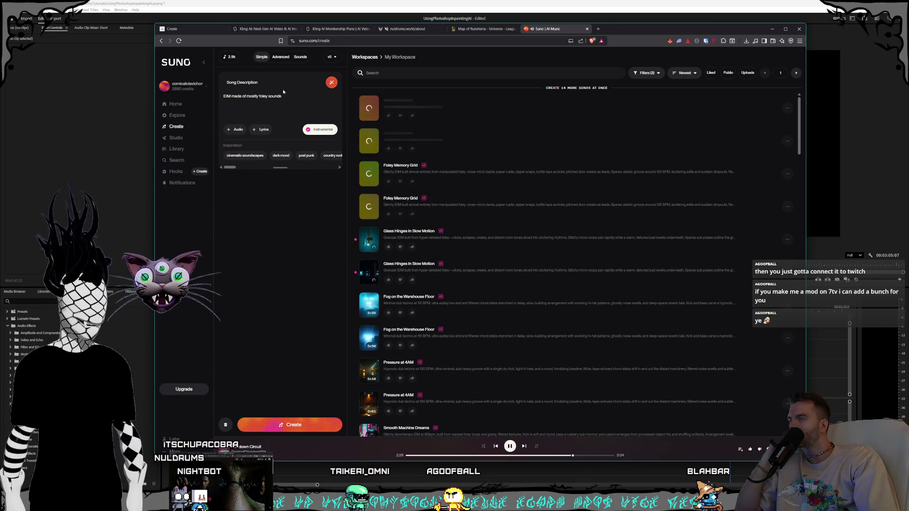
left_click(265, 30)
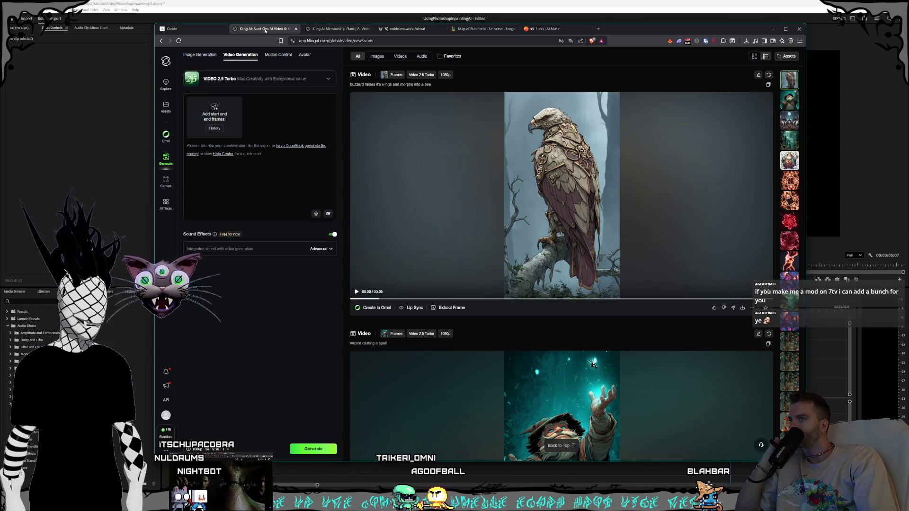
left_click(444, 218)
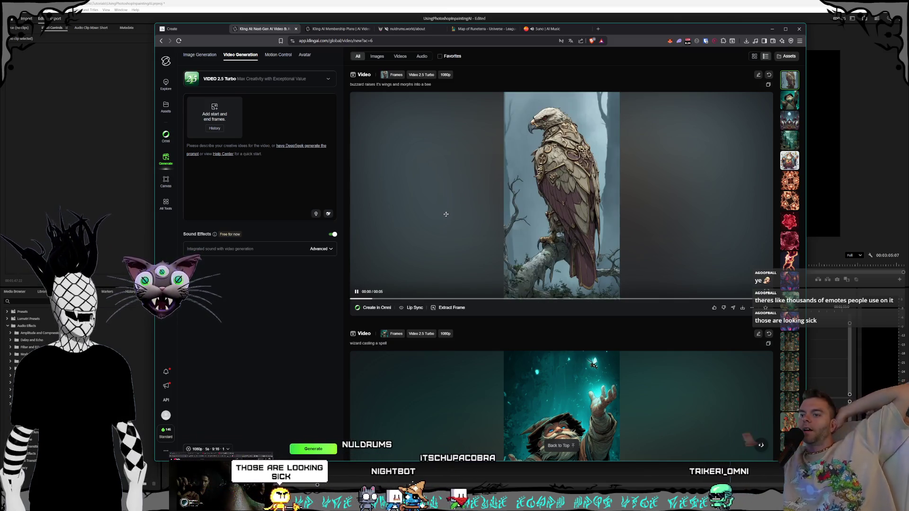
scroll(446, 214, "down", 2)
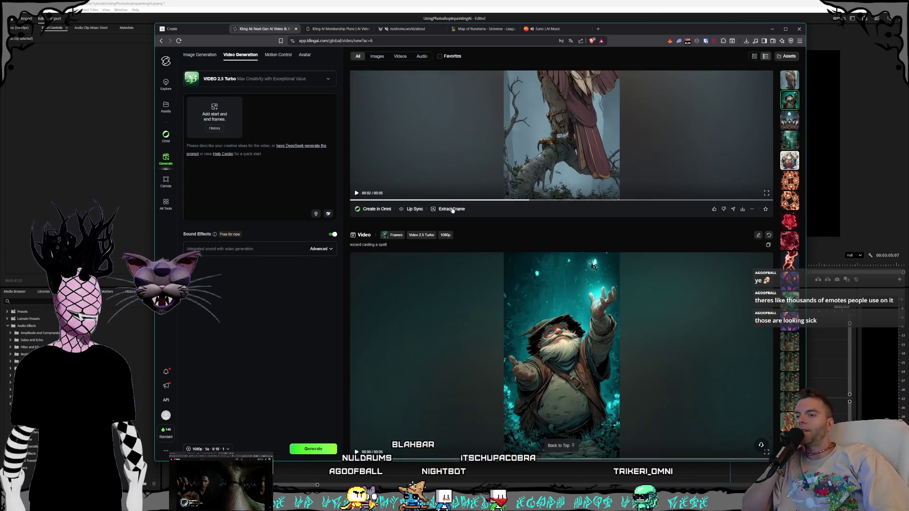
scroll(469, 217, "down", 2)
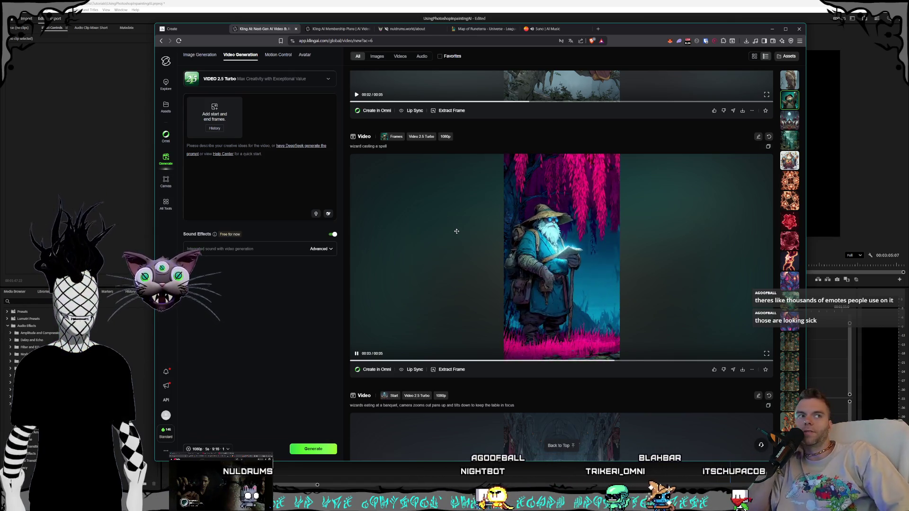
scroll(457, 232, "down", 3)
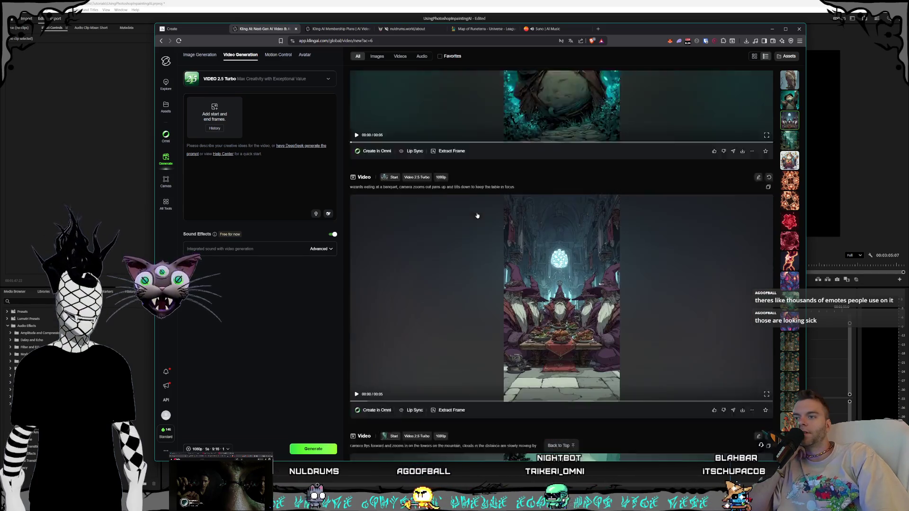
scroll(477, 216, "down", 1)
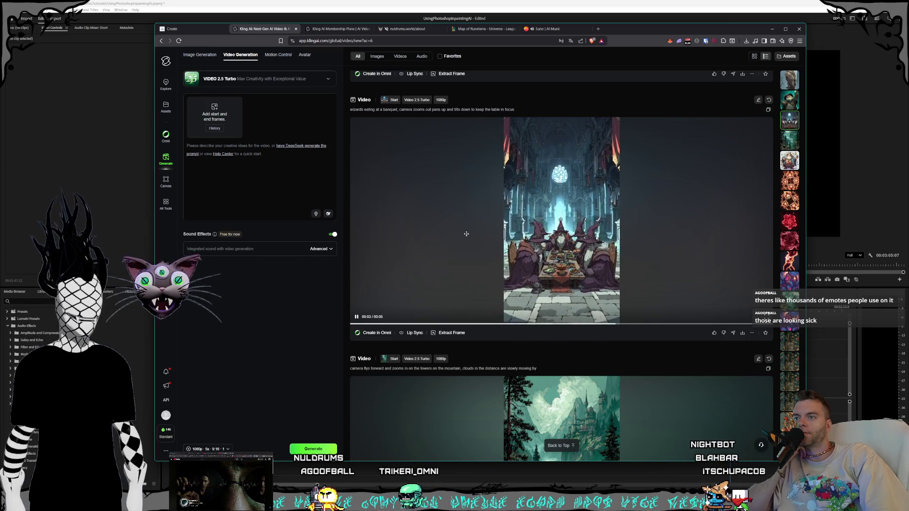
scroll(466, 234, "down", 1)
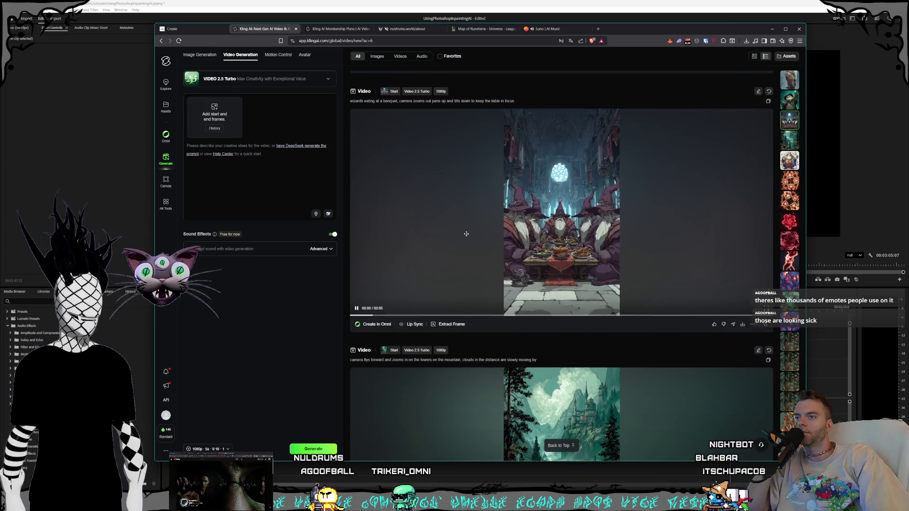
scroll(451, 220, "down", 2)
scroll(451, 220, "up", 1)
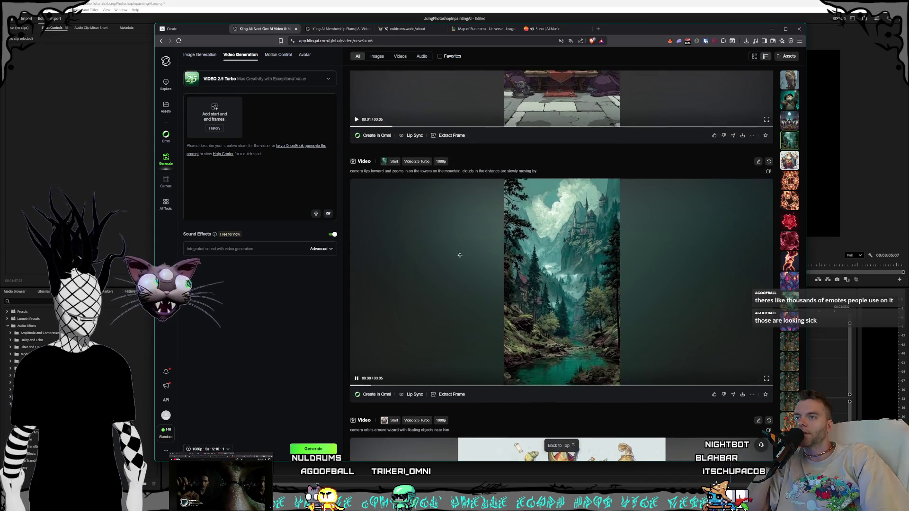
left_click(767, 379)
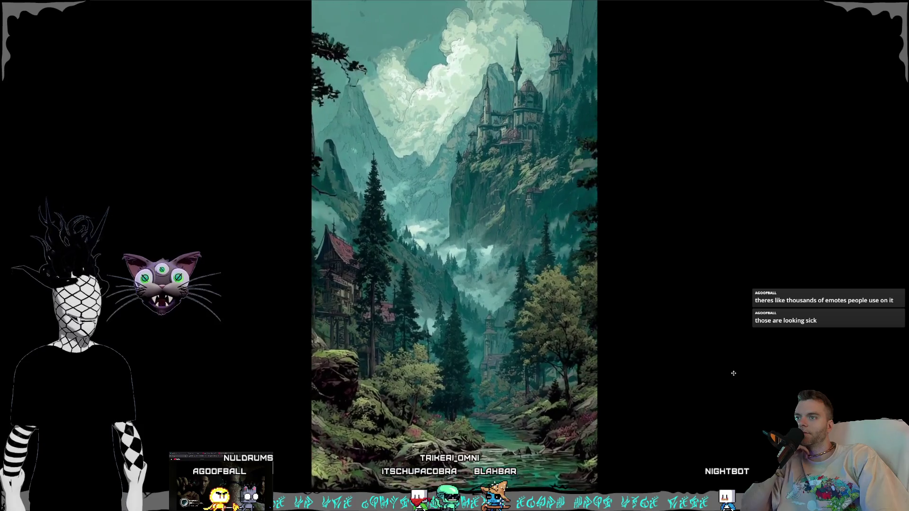
key("Escape")
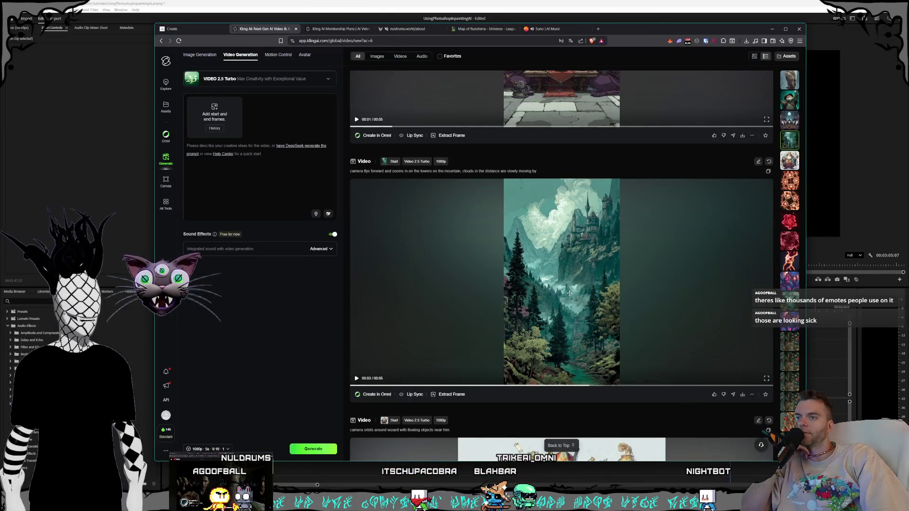
scroll(661, 383, "down", 2)
scroll(619, 341, "down", 3)
scroll(571, 296, "down", 4)
scroll(572, 296, "down", 3)
scroll(570, 299, "up", 3)
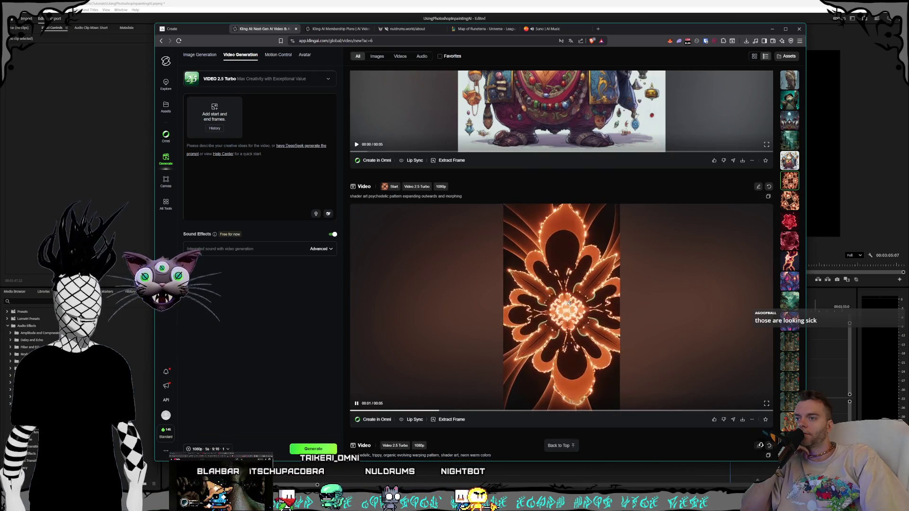
scroll(568, 304, "up", 3)
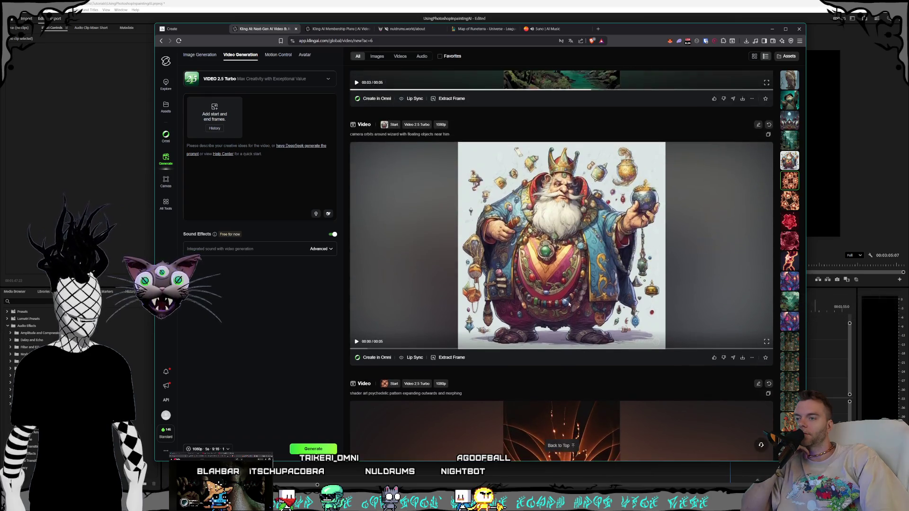
scroll(568, 303, "up", 3)
scroll(568, 304, "up", 3)
scroll(568, 304, "up", 3)
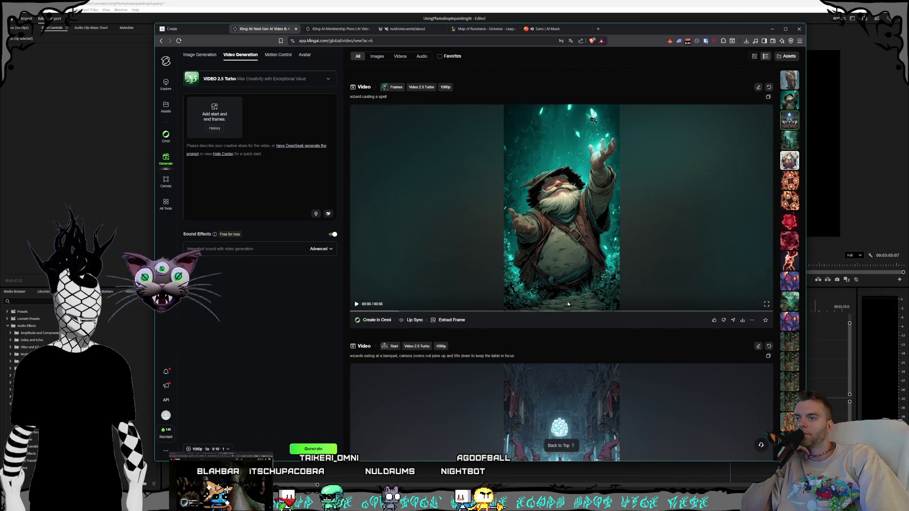
scroll(568, 302, "up", 3)
scroll(568, 302, "up", 3)
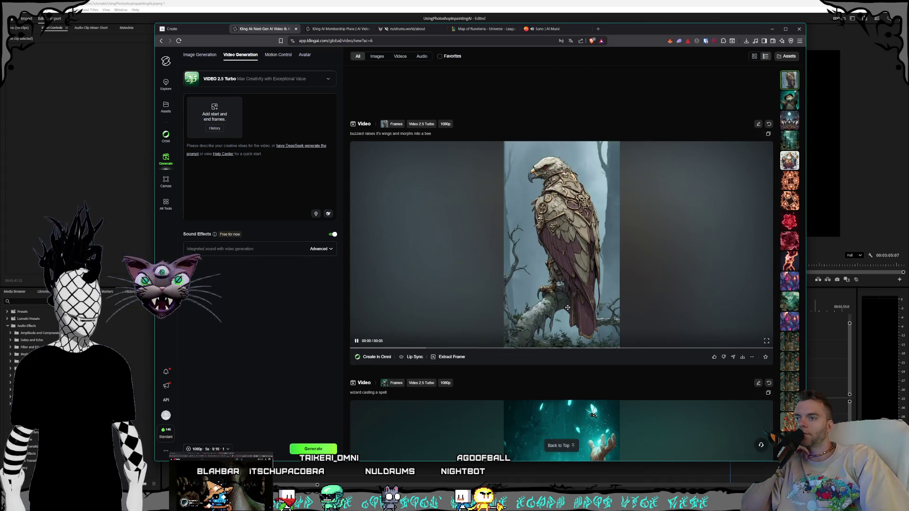
scroll(568, 301, "up", 3)
scroll(568, 301, "up", 3)
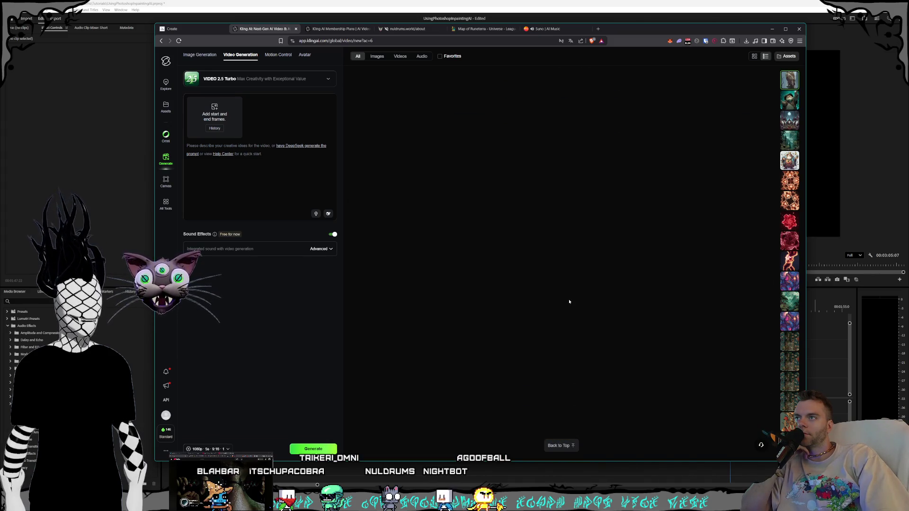
scroll(569, 302, "up", 2)
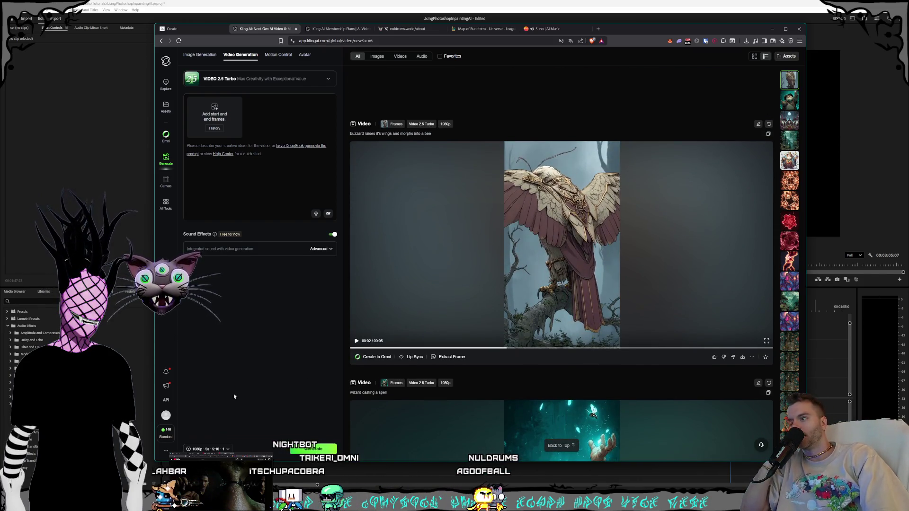
left_click(167, 432)
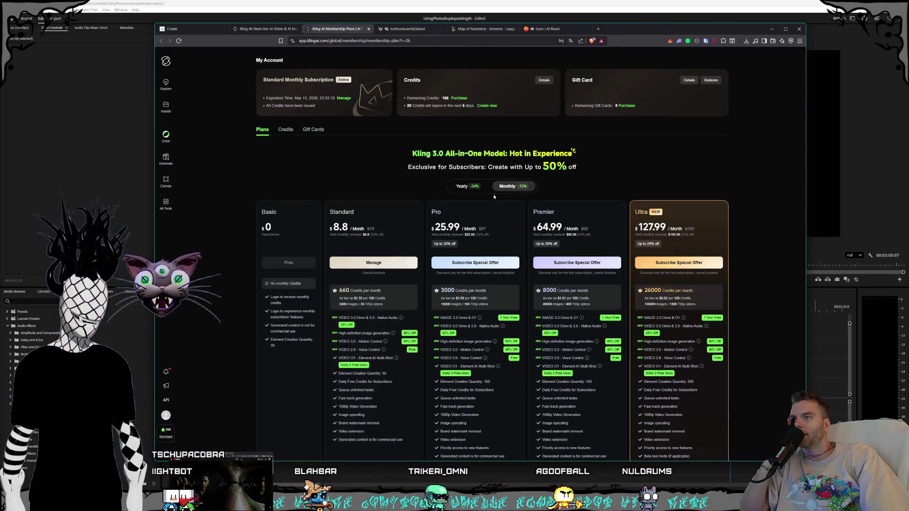
scroll(491, 284, "down", 1)
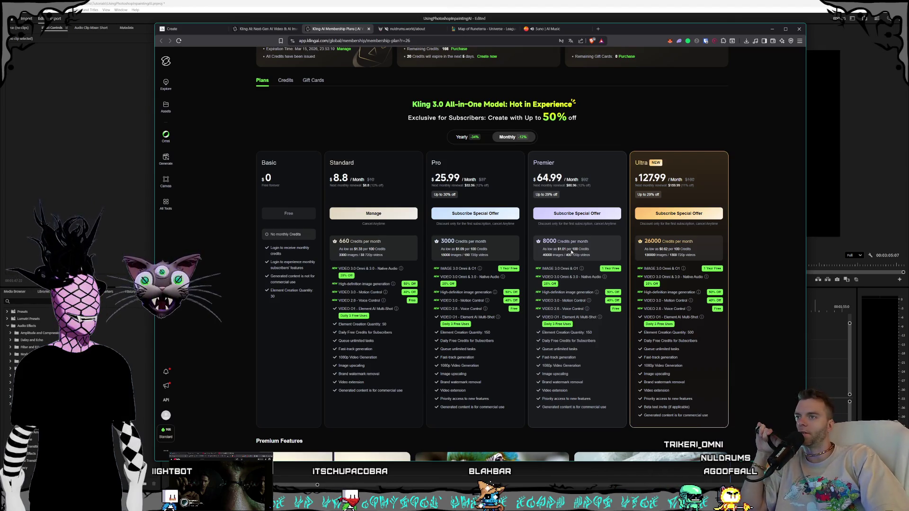
scroll(570, 249, "up", 1)
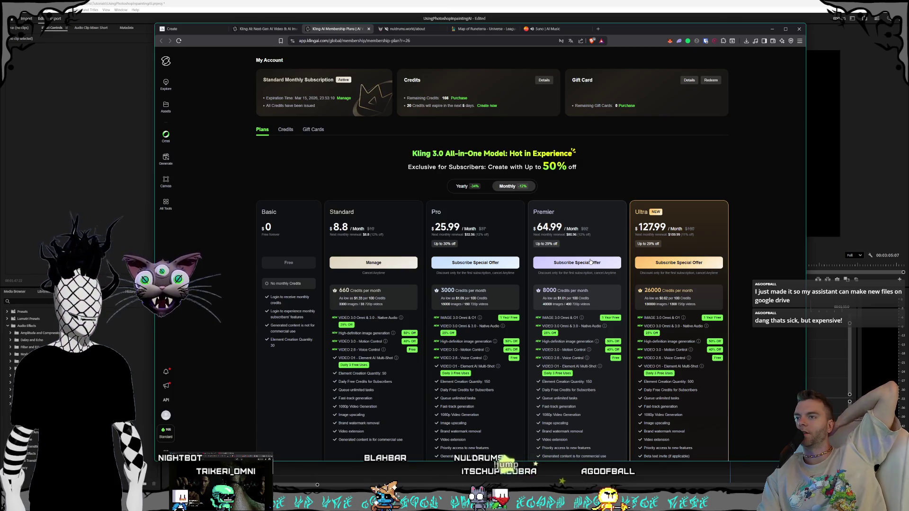
Return to the Kling video feed, replay the buzzard clip, and switch to the Suno workspace.
left_click(250, 29)
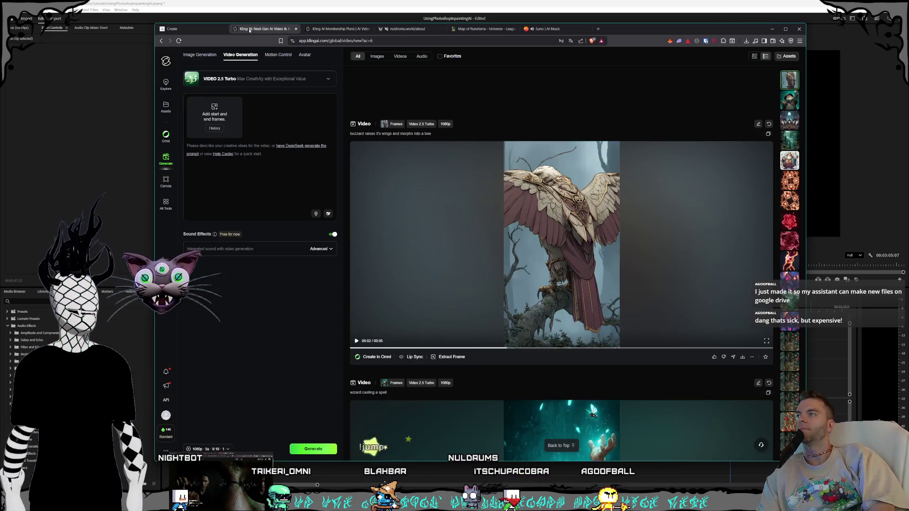
left_click(476, 228)
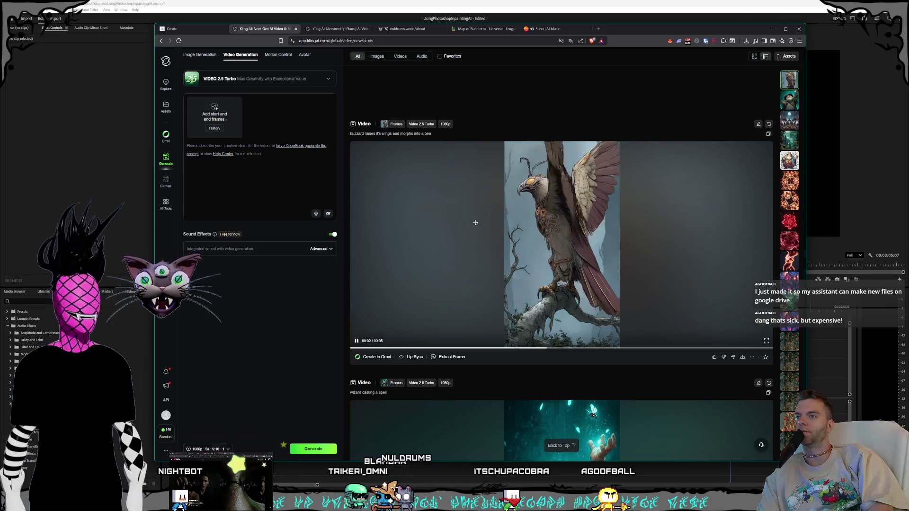
left_click(547, 28)
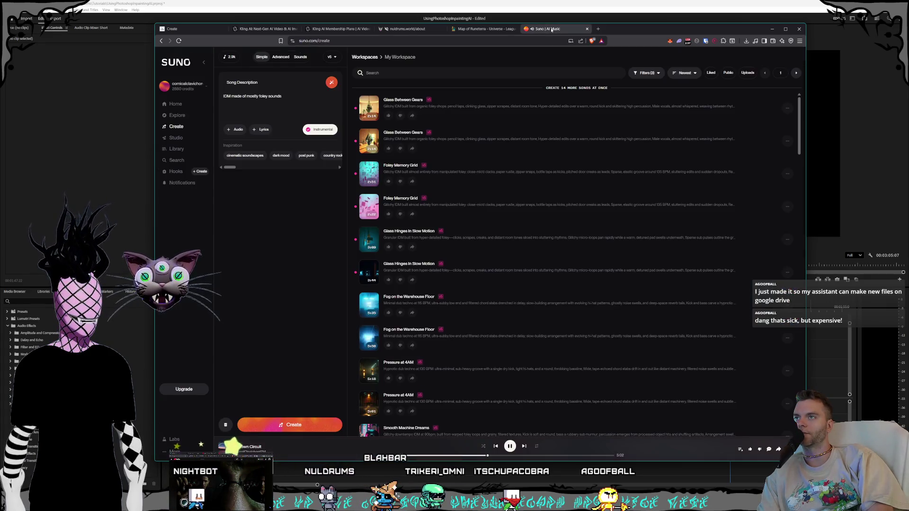
Play the top Glass Between Gears track and check the song description text in Suno.
left_click(368, 99)
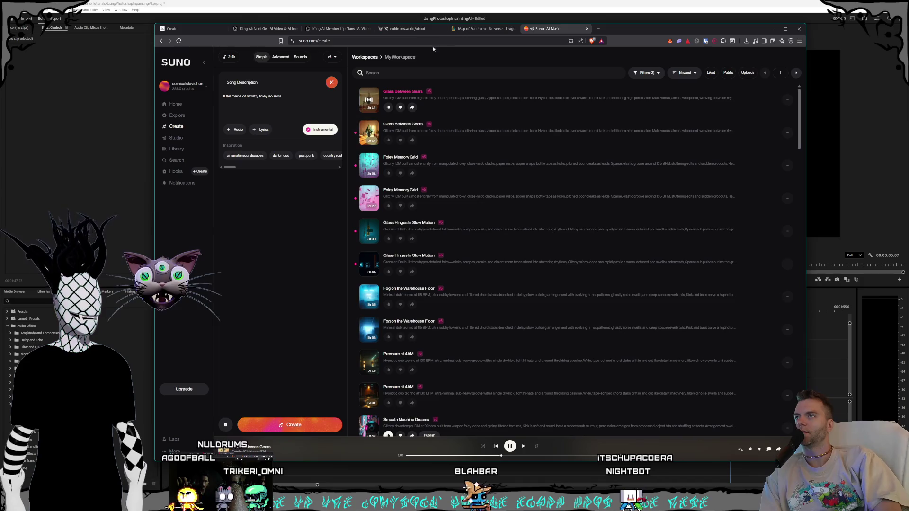
left_click(406, 29)
left_click(548, 28)
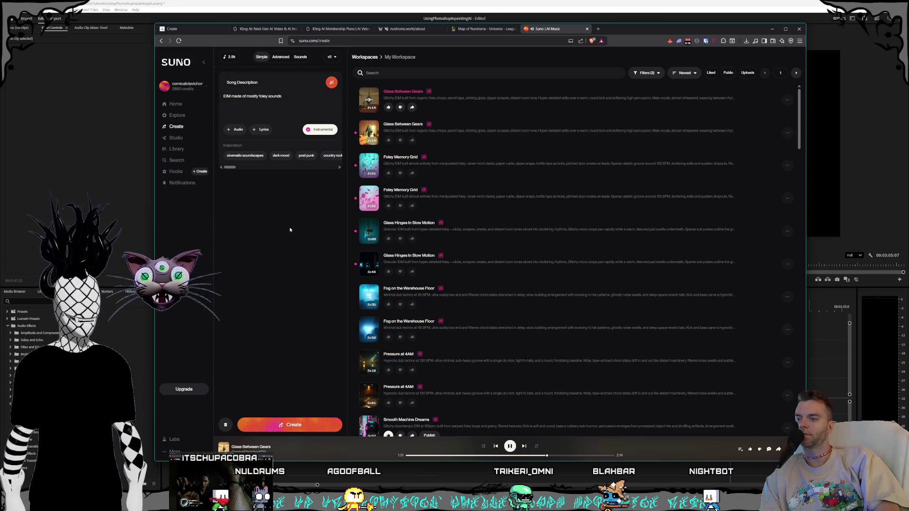
key("ctrl+a")
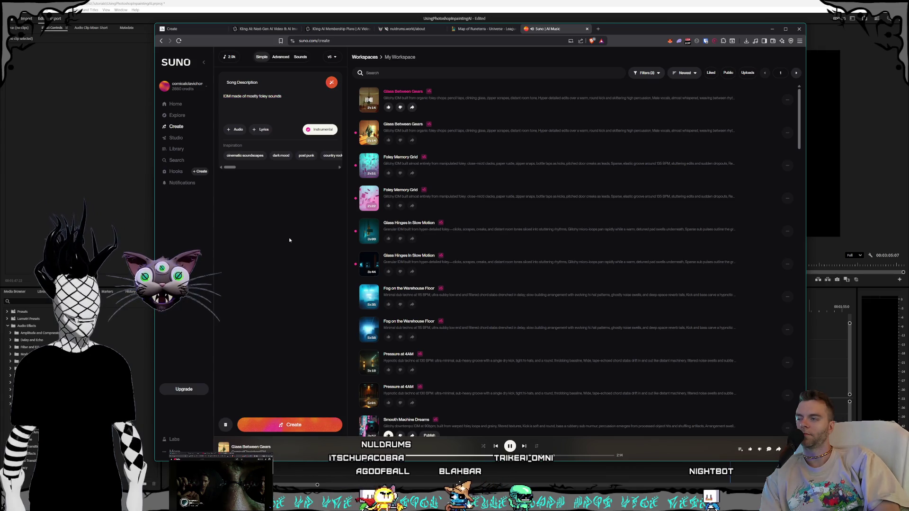
key("Right")
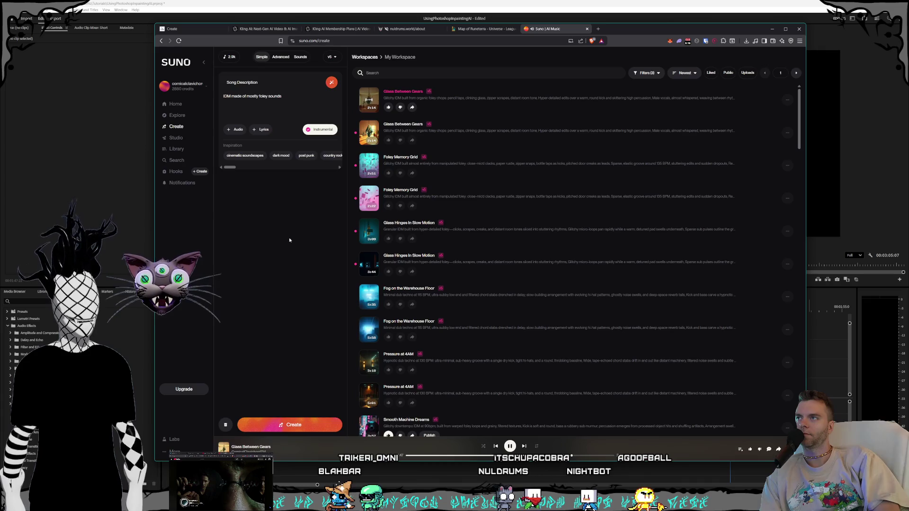
Flip between the Kling AI and Suno tabs, then minimize the browser to reveal Premiere Pro.
left_click(313, 29)
left_click(287, 28)
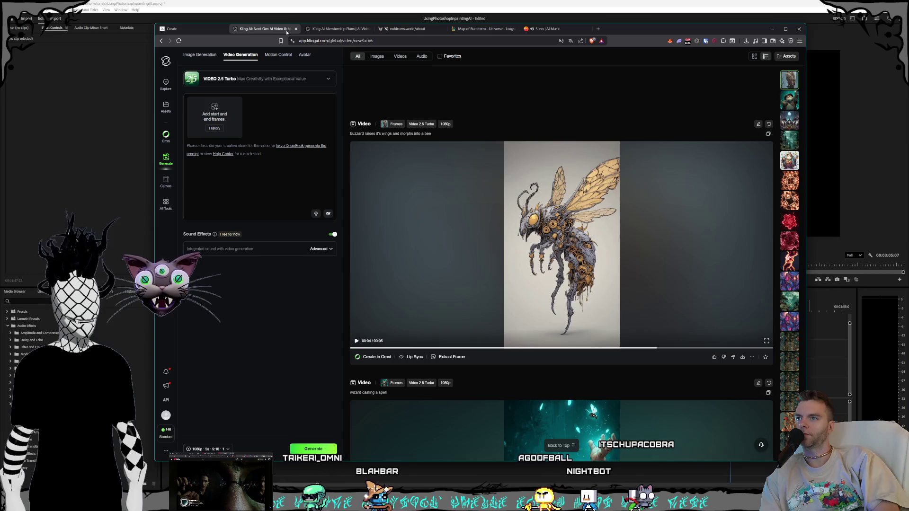
scroll(551, 242, "down", 1)
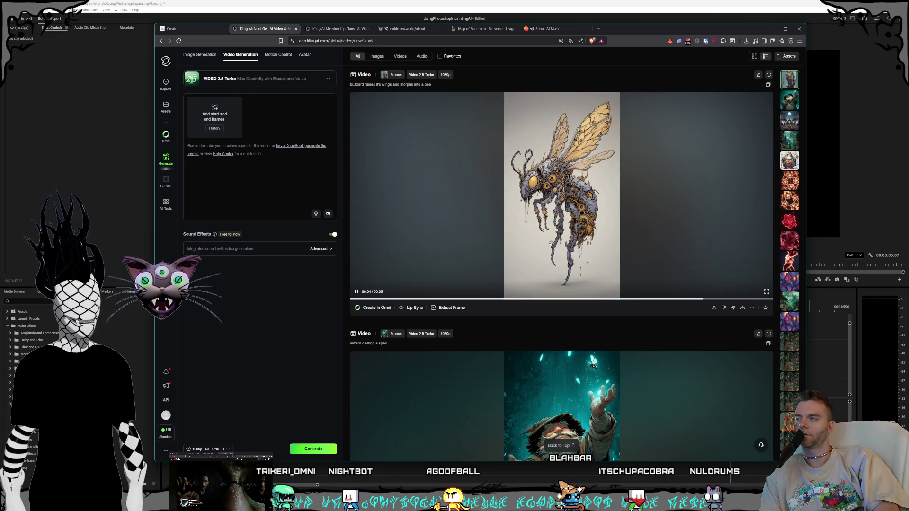
left_click(544, 29)
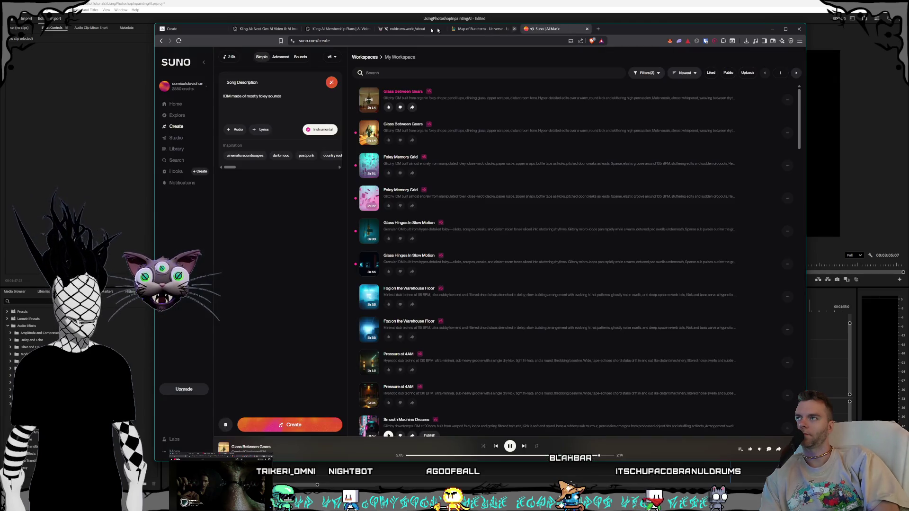
left_click(247, 29)
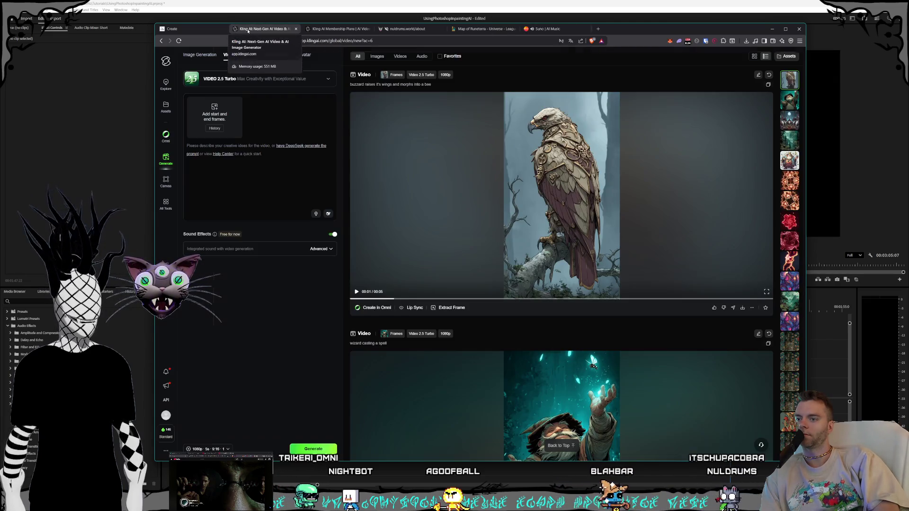
left_click(543, 29)
left_click(773, 29)
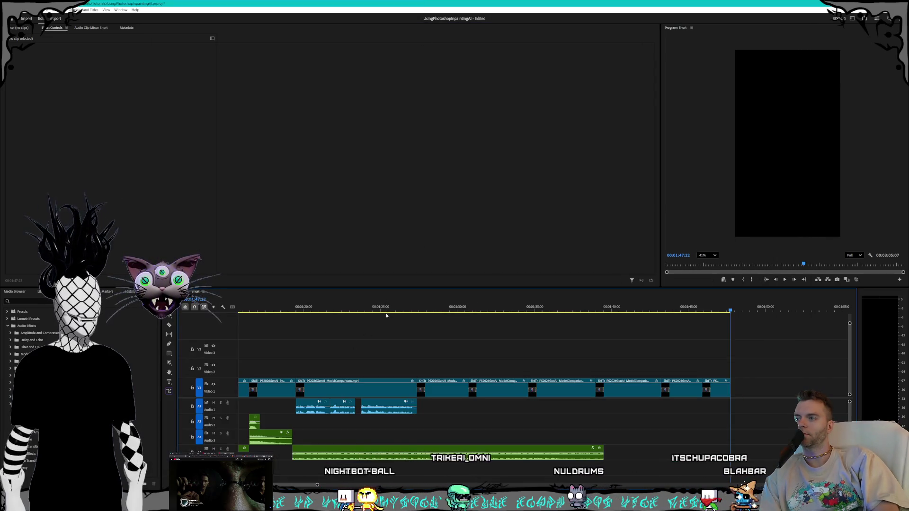
Scrub through the cat clip and final clips, then return to the Suno browser window.
left_click_drag(417, 308, 575, 310)
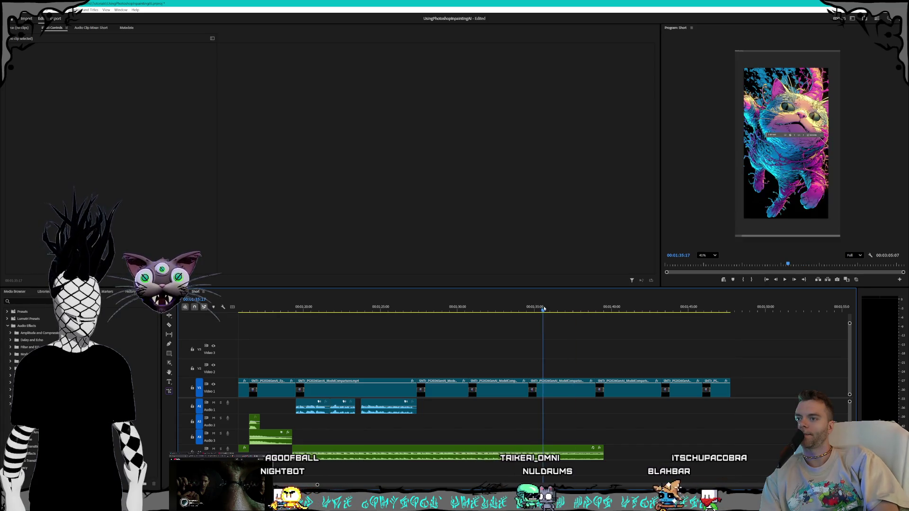
left_click_drag(574, 310, 709, 312)
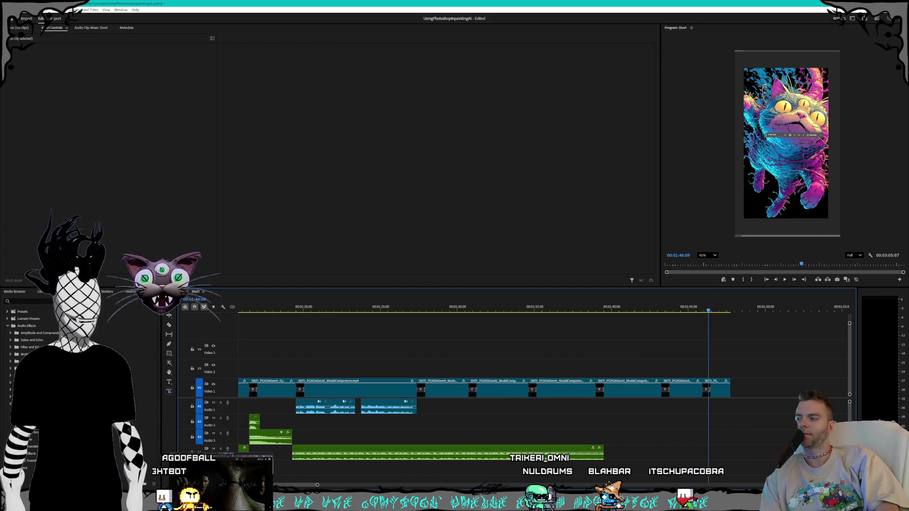
key("alt+Tab")
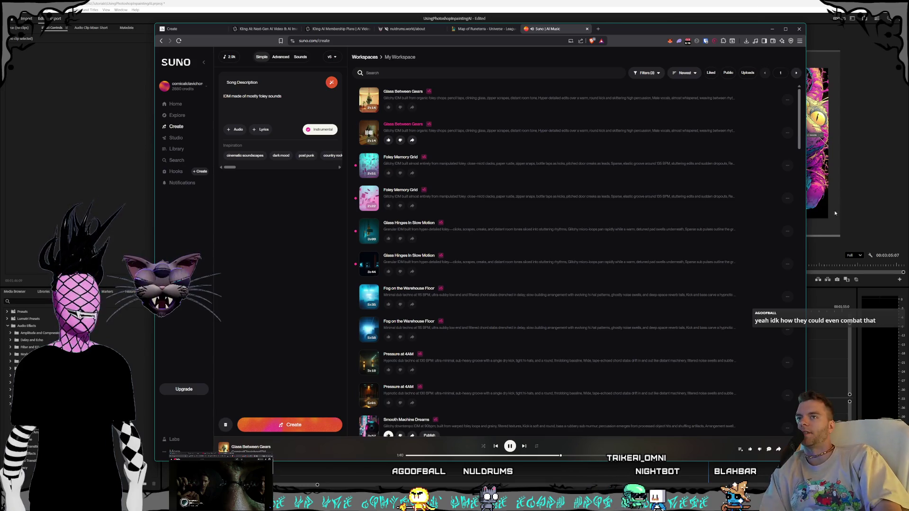
left_click(791, 134)
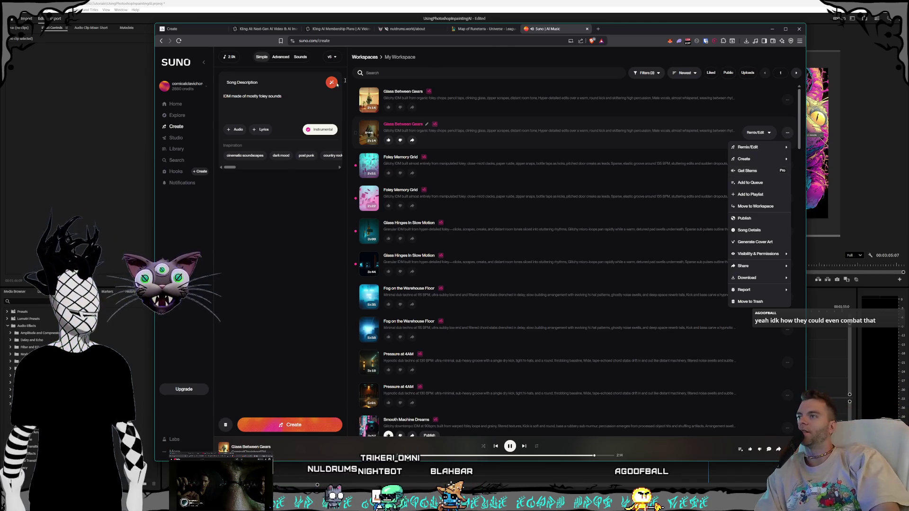
left_click(284, 209)
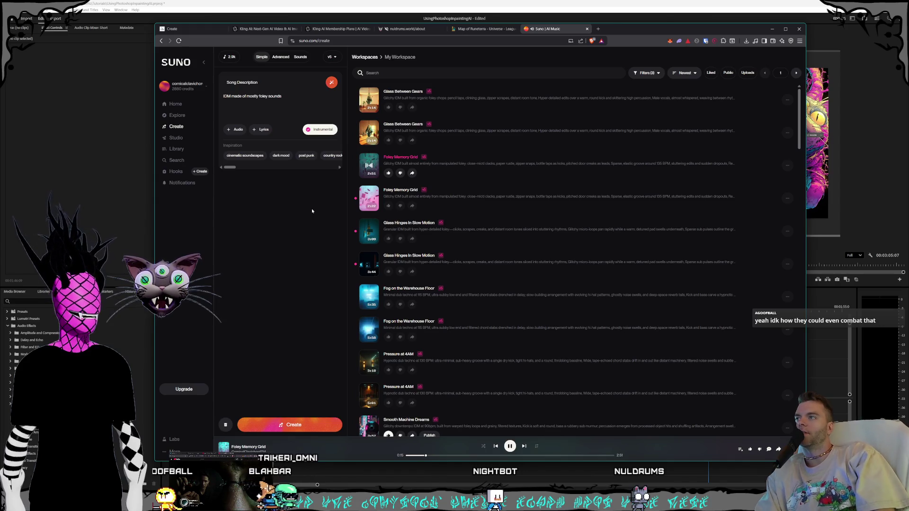
left_click(301, 57)
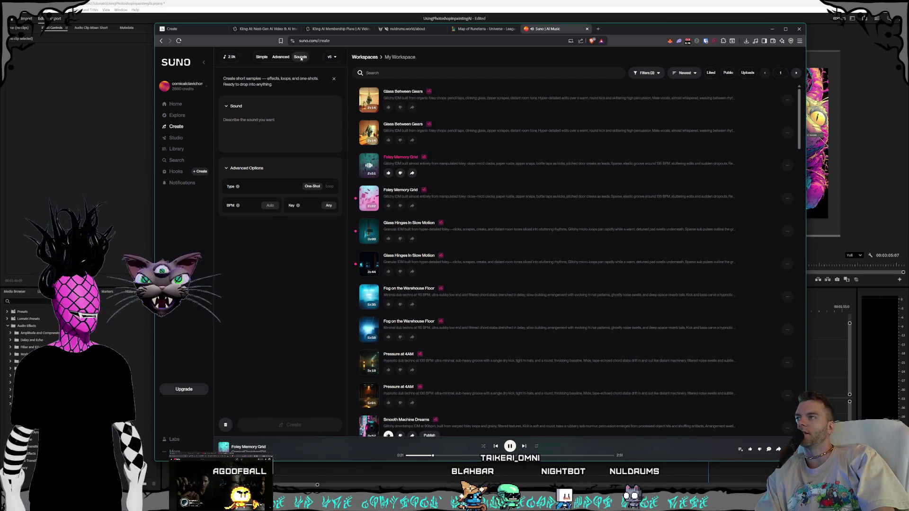
left_click(263, 57)
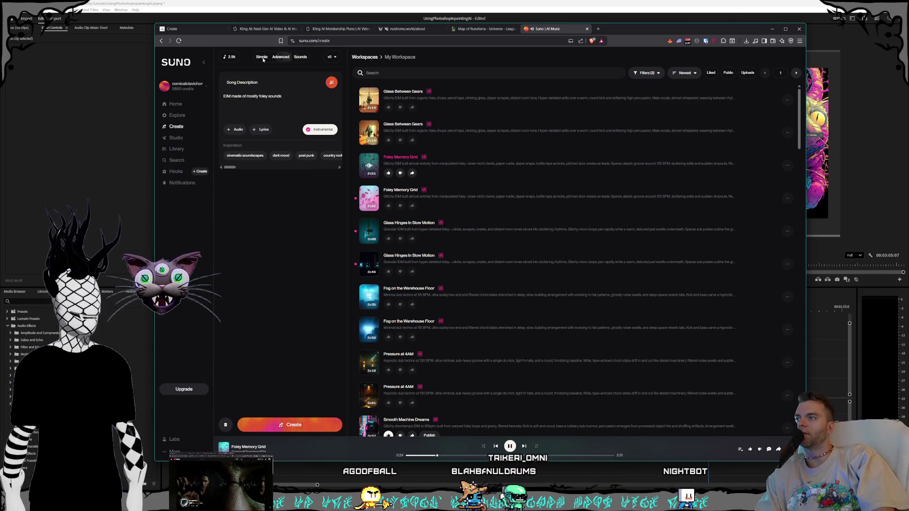
left_click(298, 58)
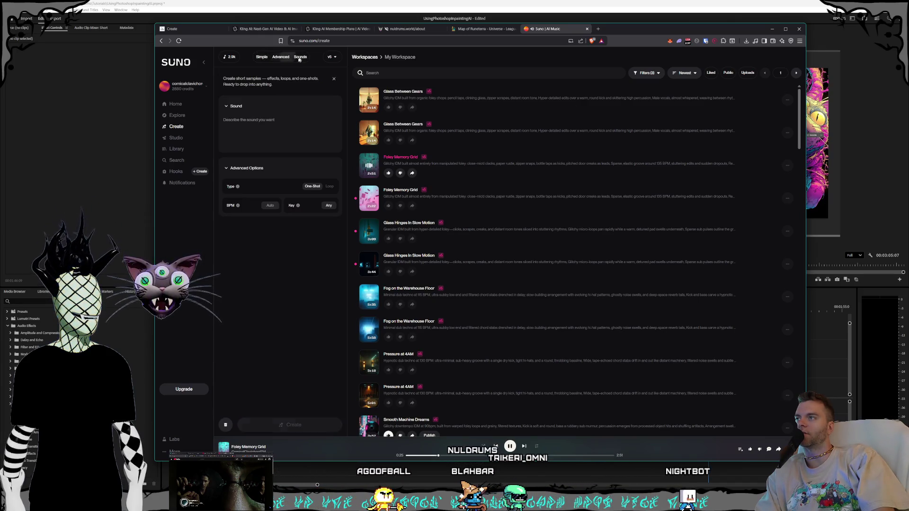
left_click(263, 57)
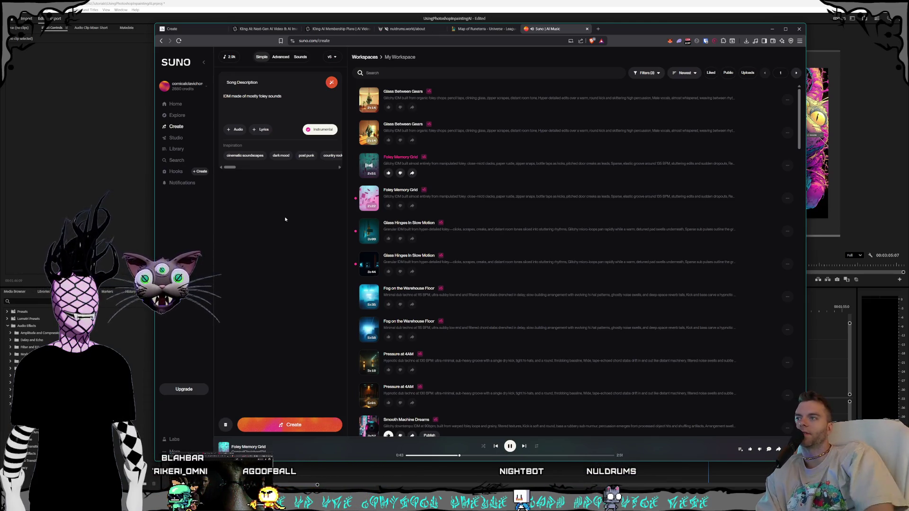
mouse_move(368, 198)
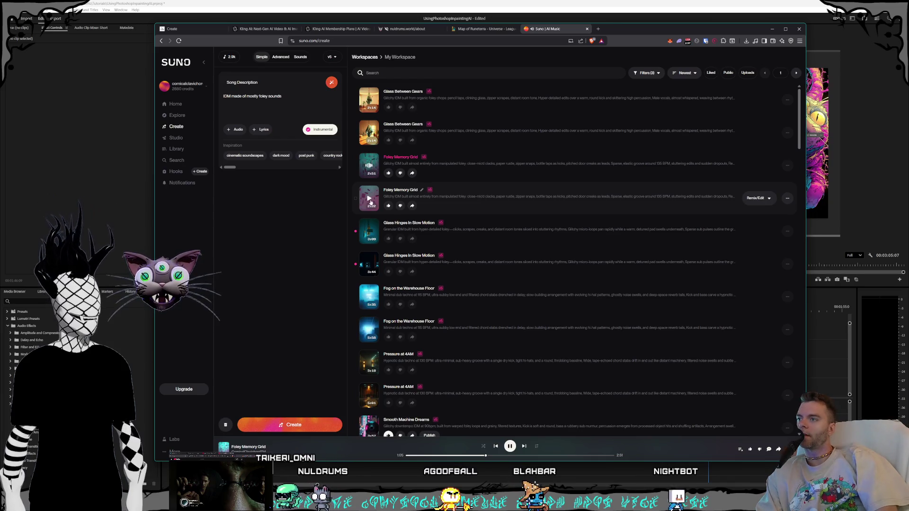
left_click(369, 200)
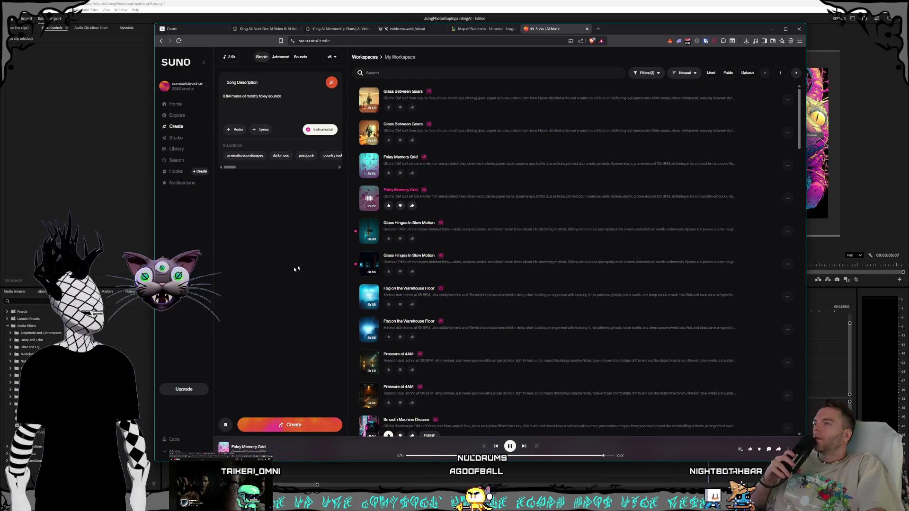
Clear the old song description from Suno's prompt box.
key("BackSpace")
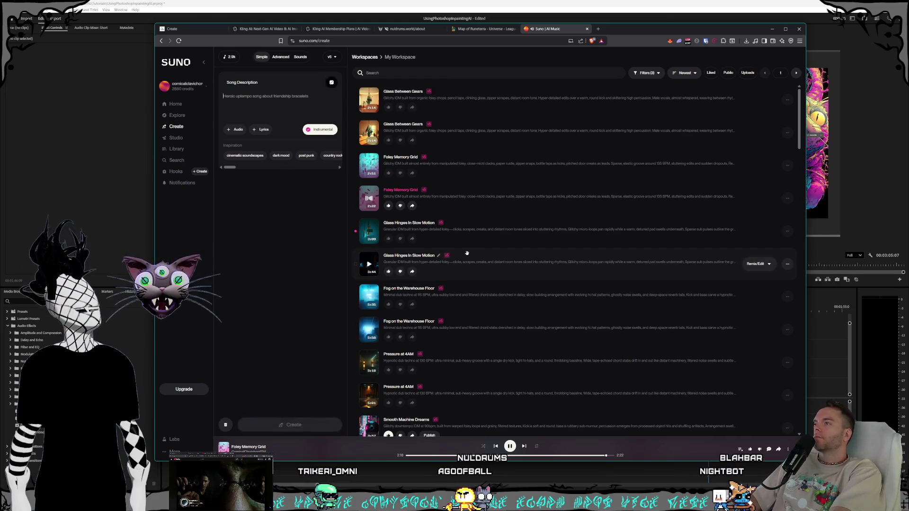
type("d")
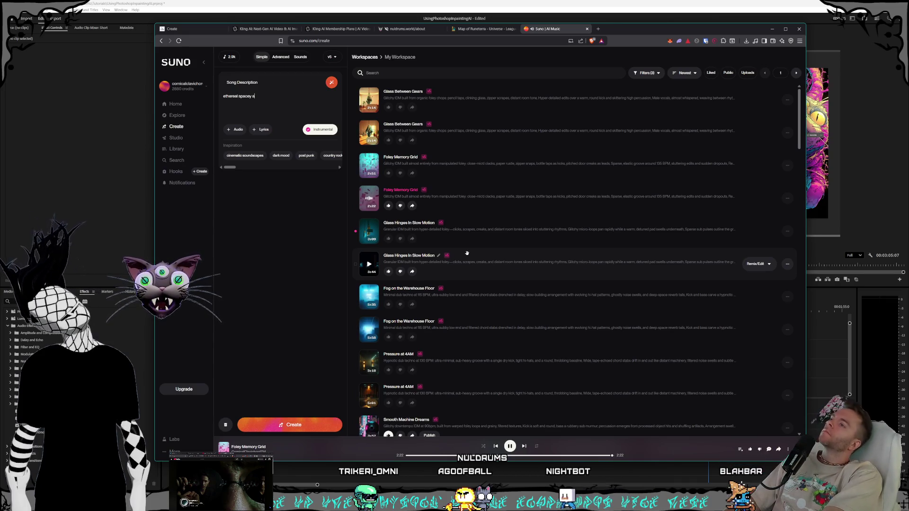
Generate songs from the ambience description with cinematic soundscapes added.
key("BackSpace")
type("mbience that can")
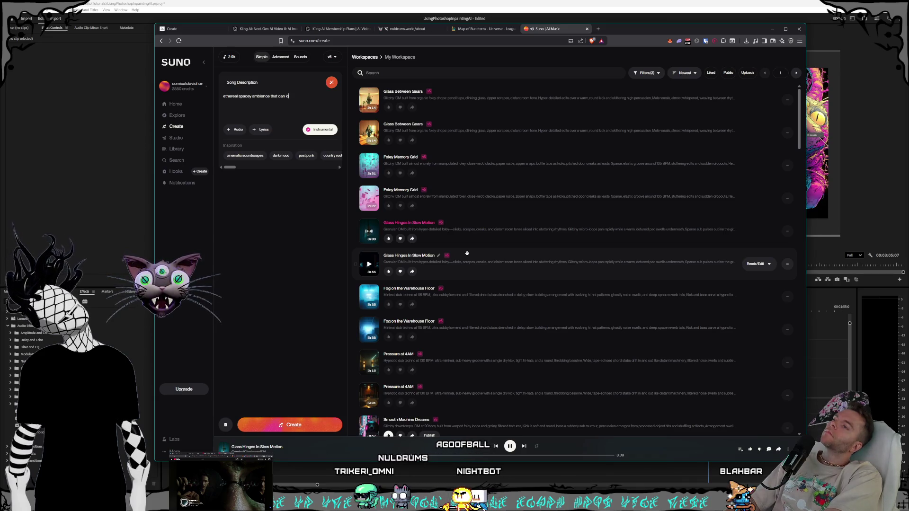
type("loop seamlessly")
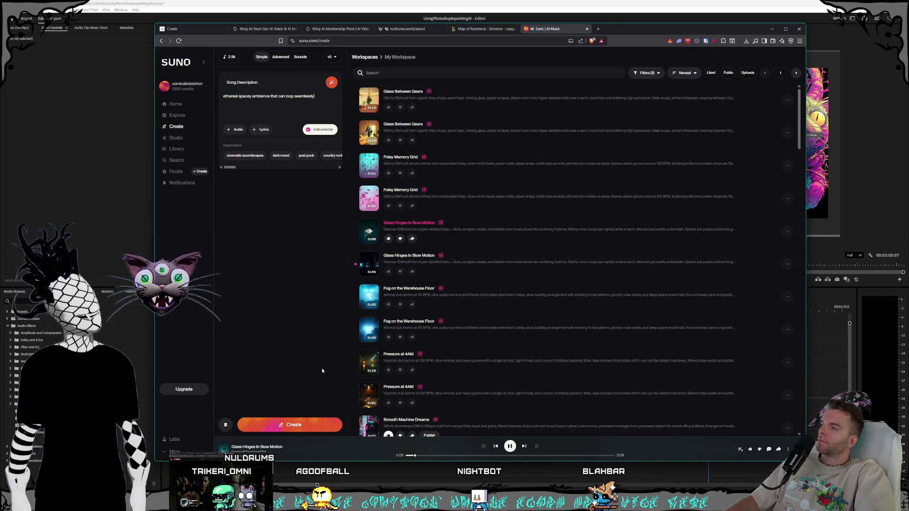
left_click(245, 155)
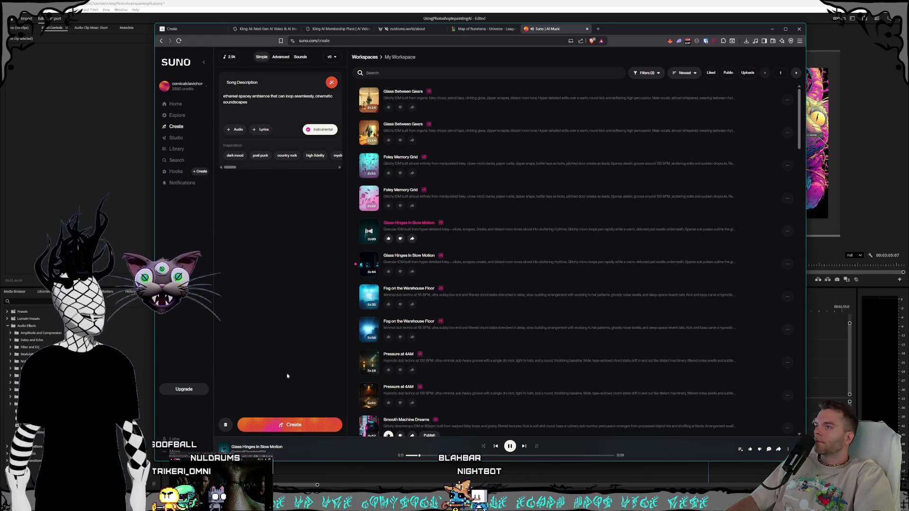
left_click(290, 424)
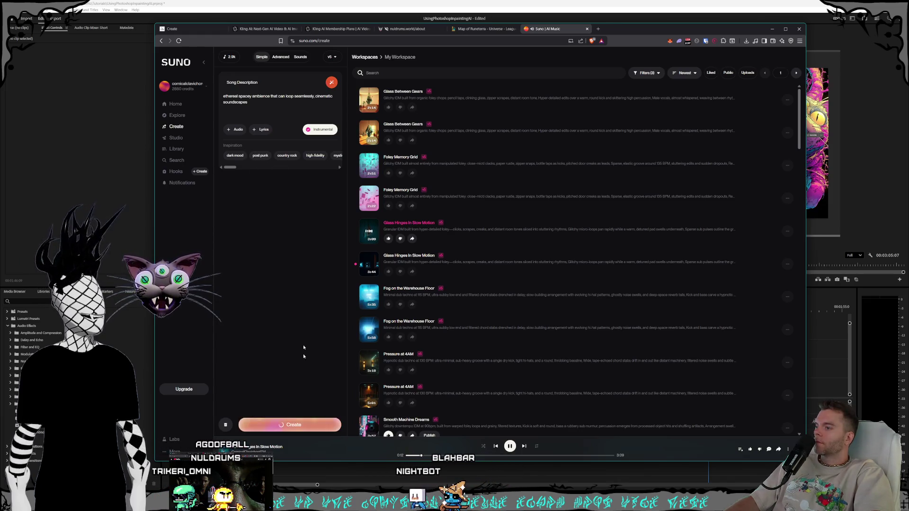
Replace the description with the spooky psychedelic ambience prompt and generate it.
key("ctrl+a")
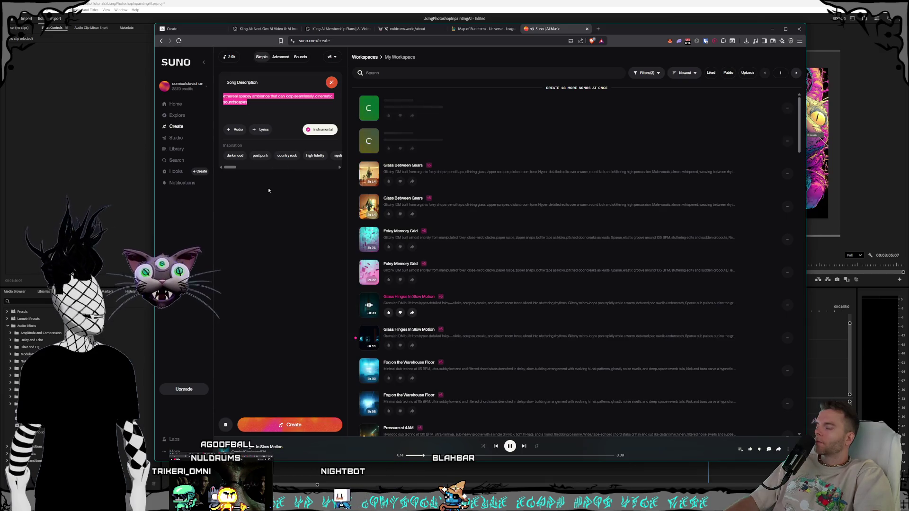
key("BackSpace")
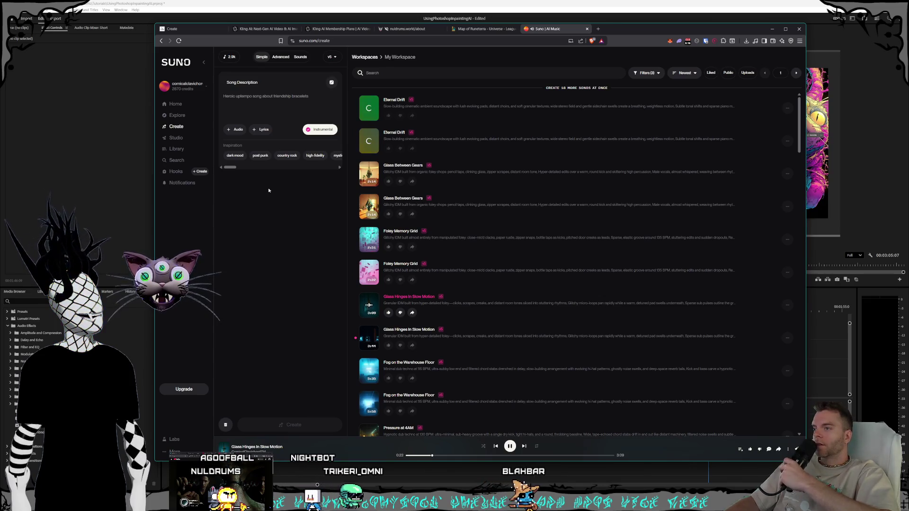
left_click(787, 306)
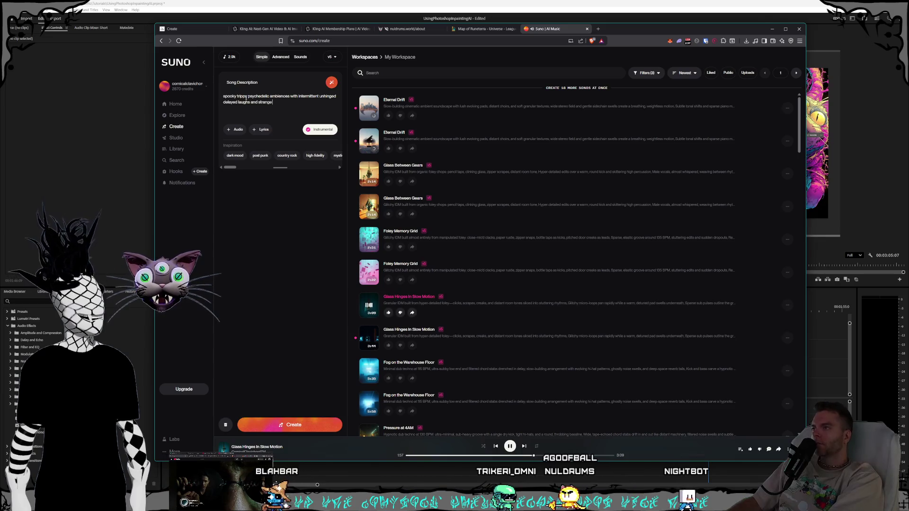
type(" textures")
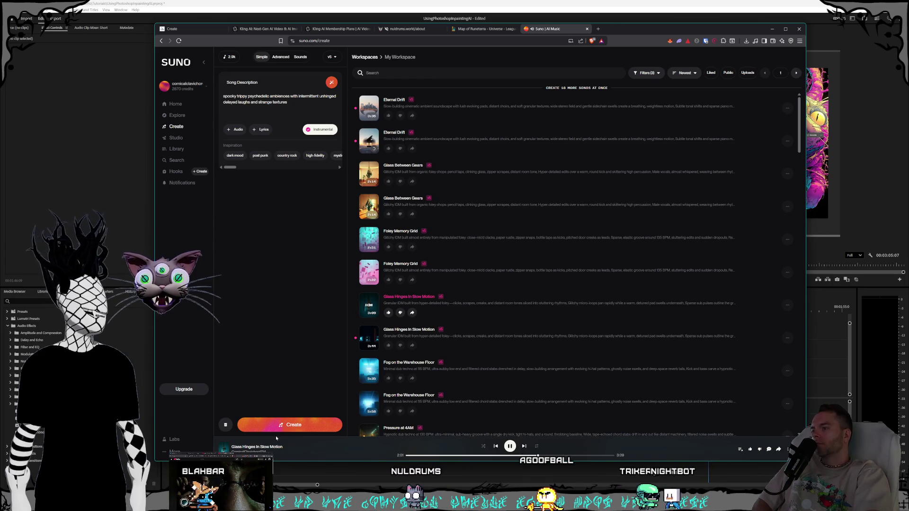
left_click(290, 425)
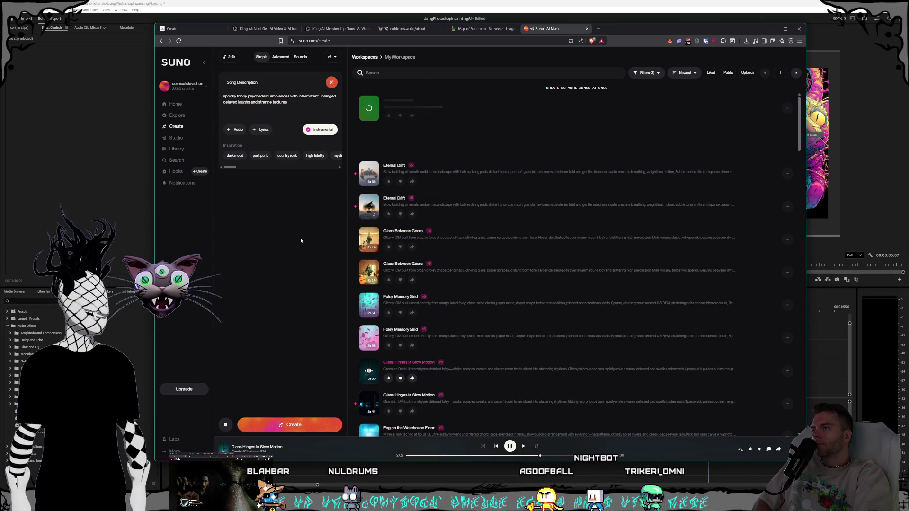
Create 'experimental random sound effect' one-shots in Sounds, then return to Simple song mode.
left_click(300, 56)
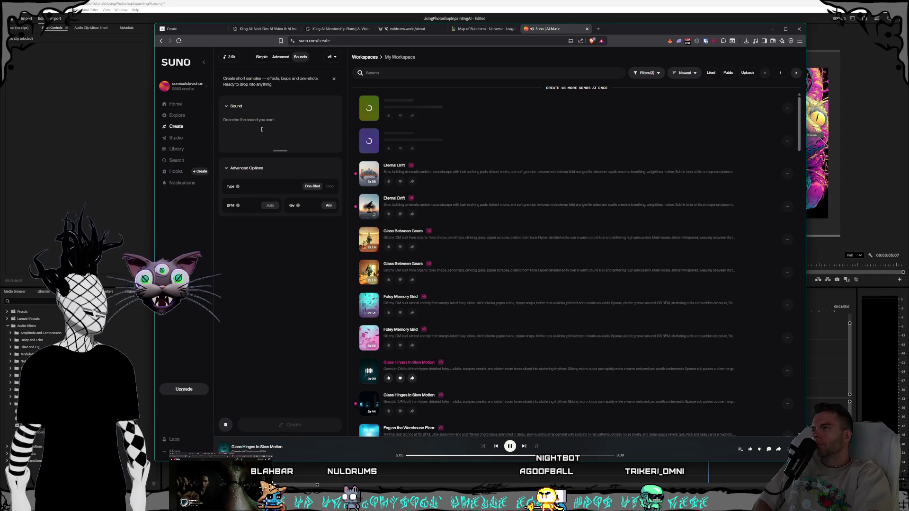
type("a")
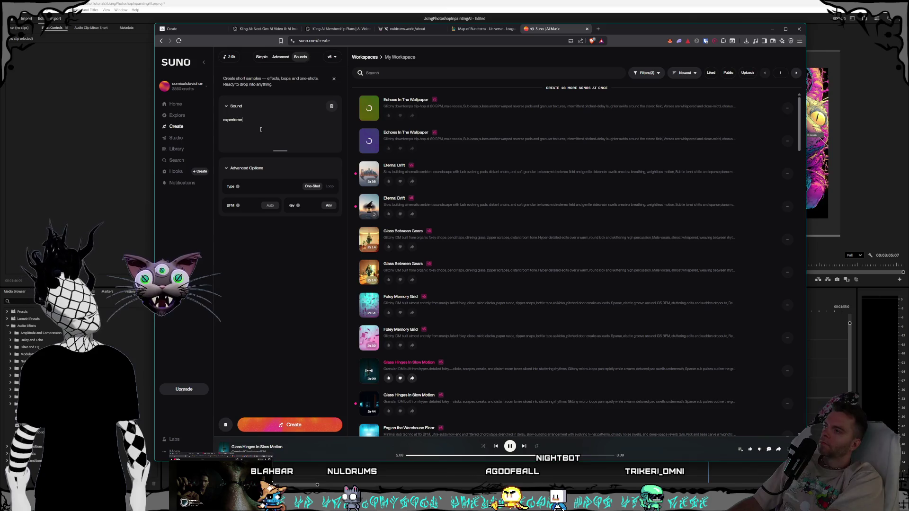
type("lec")
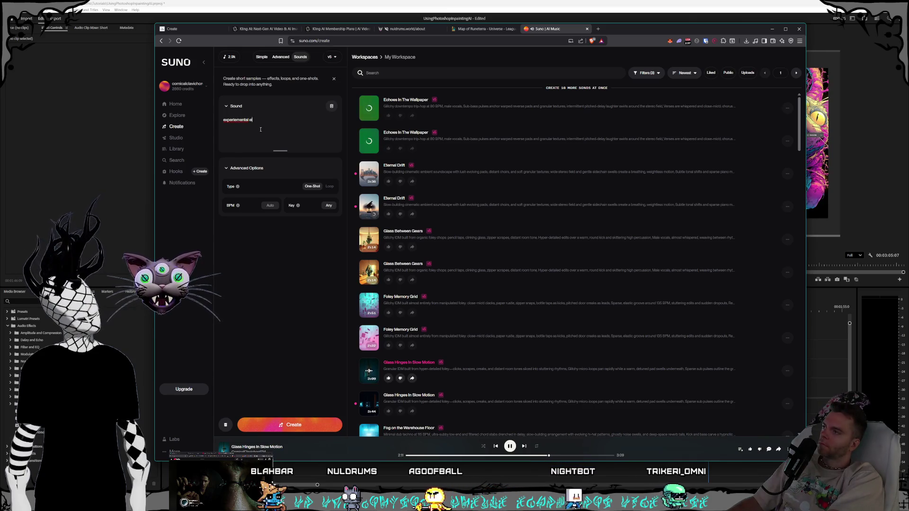
key("BackSpace")
key("BackSpace")
key("BackSpace")
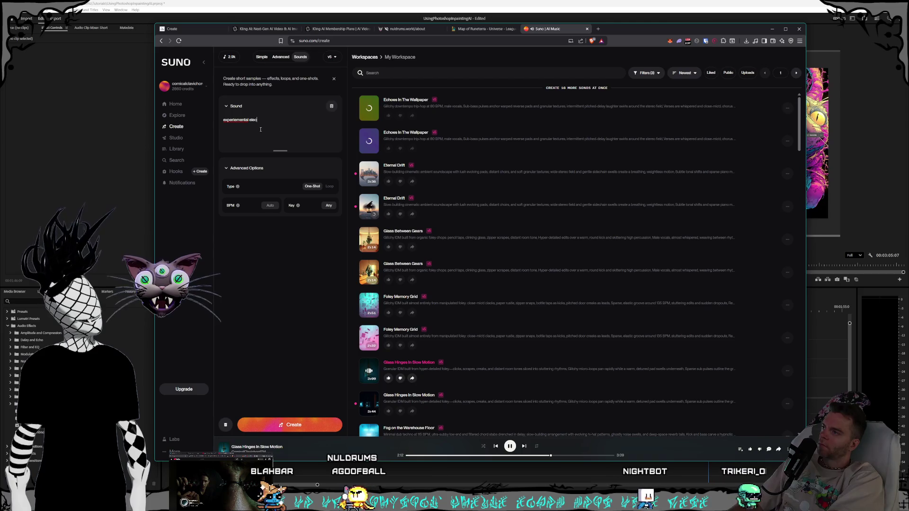
type("sound effects")
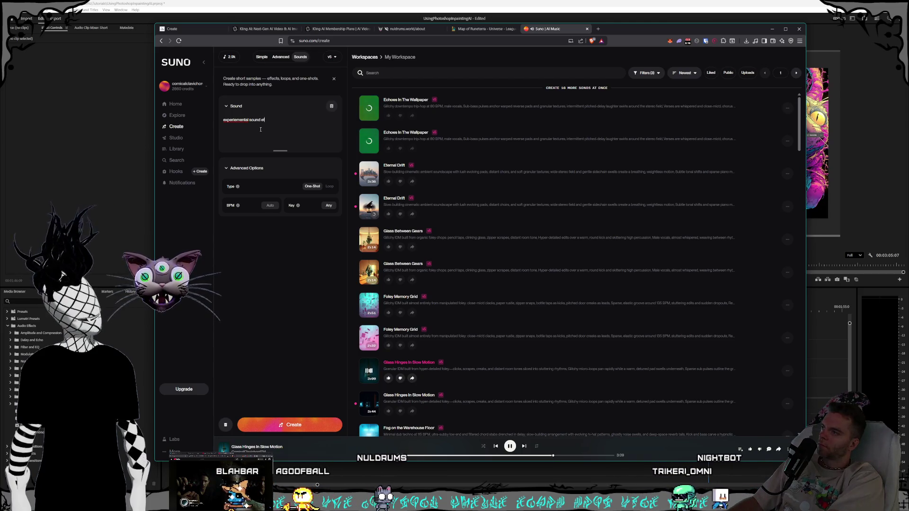
key("BackSpace")
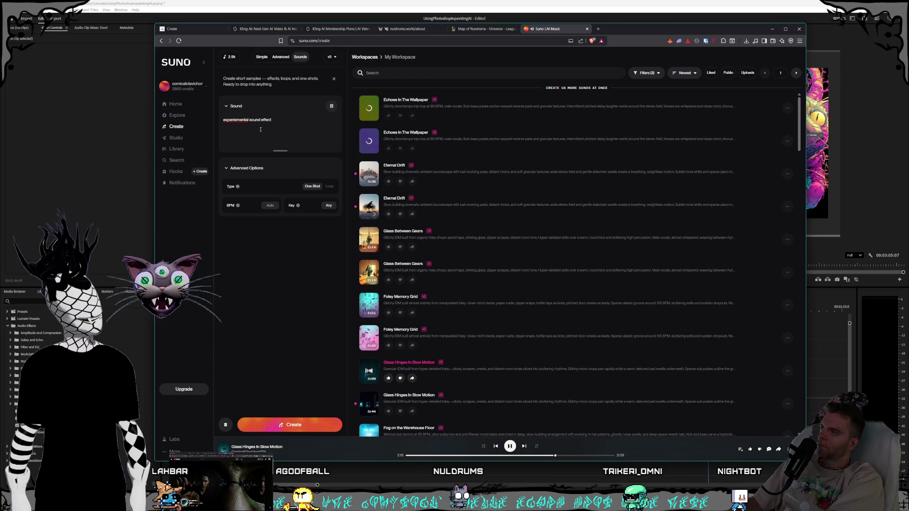
type("random ")
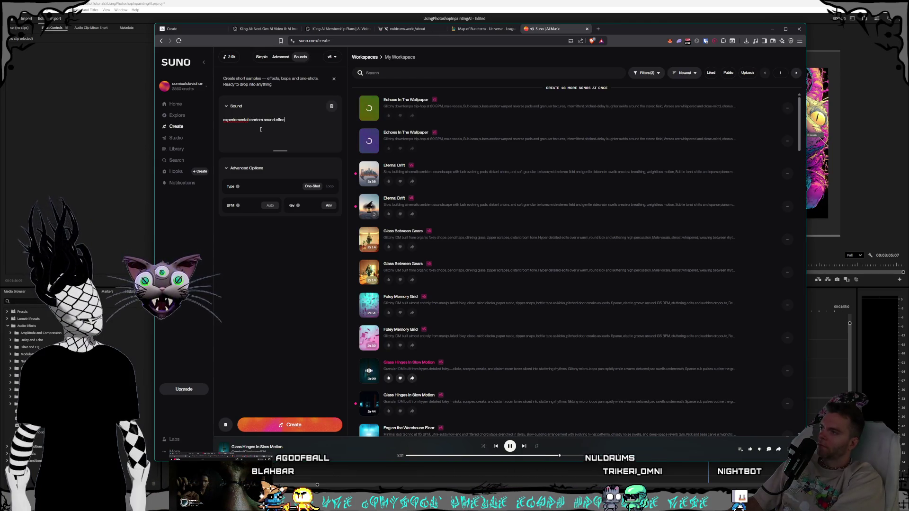
type("t")
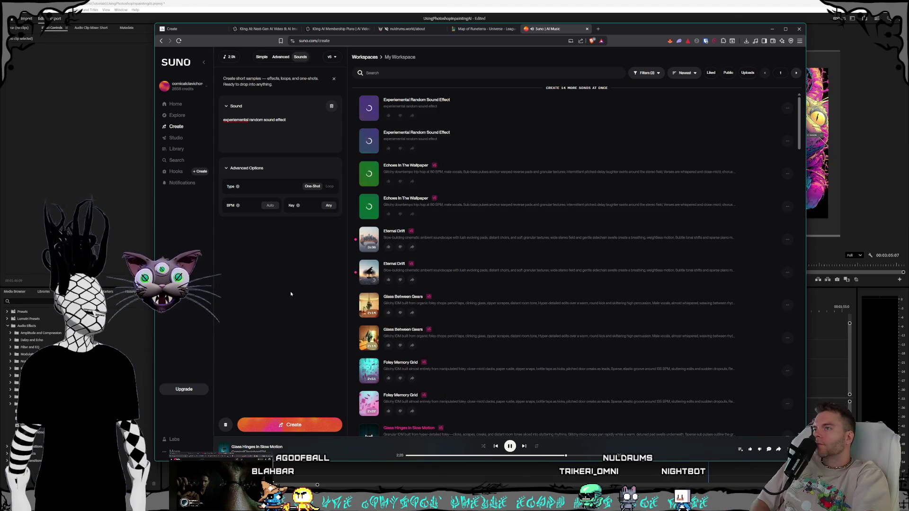
left_click(262, 57)
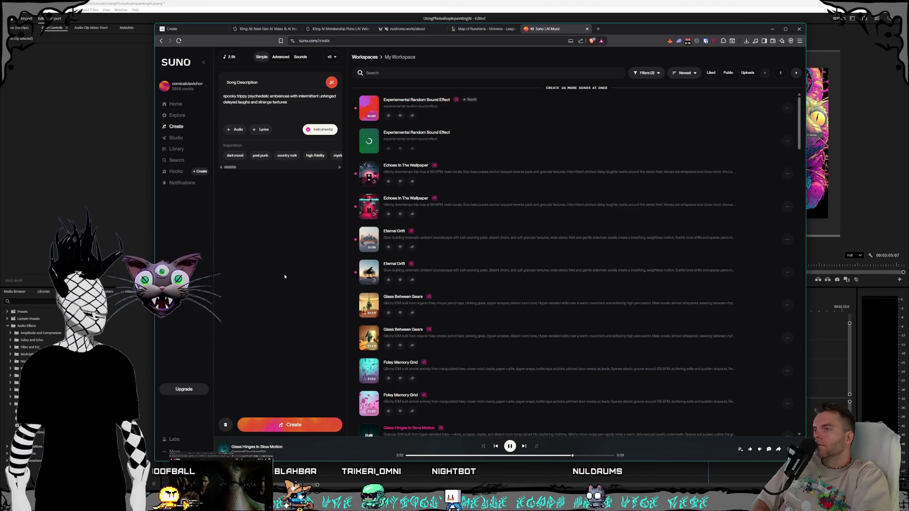
scroll(496, 303, "down", 3)
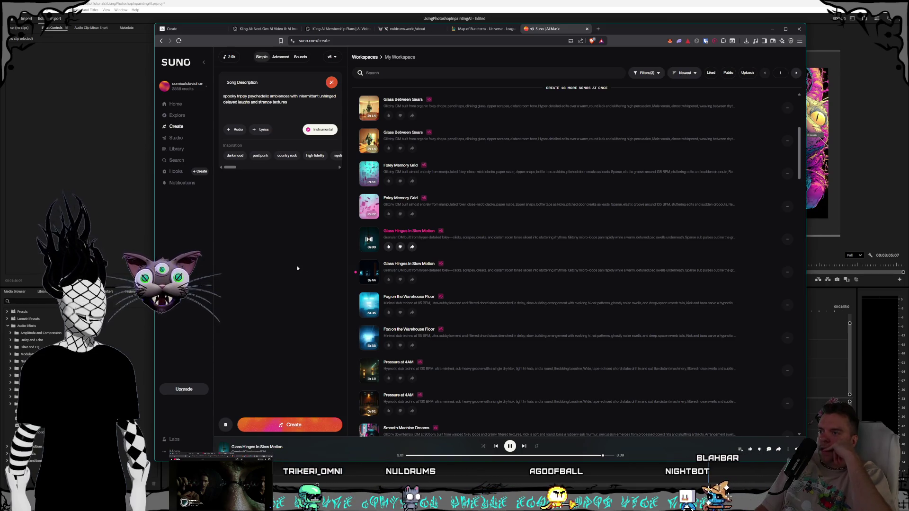
mouse_move(554, 271)
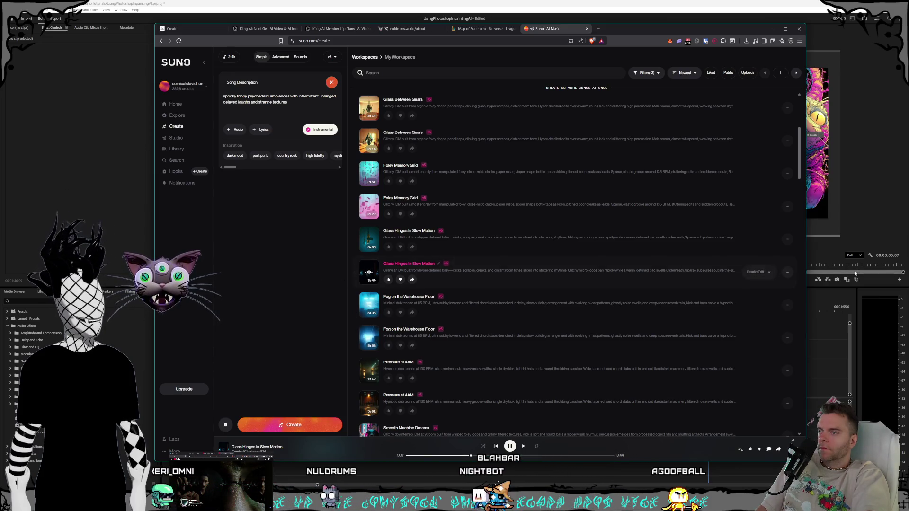
left_click(788, 273)
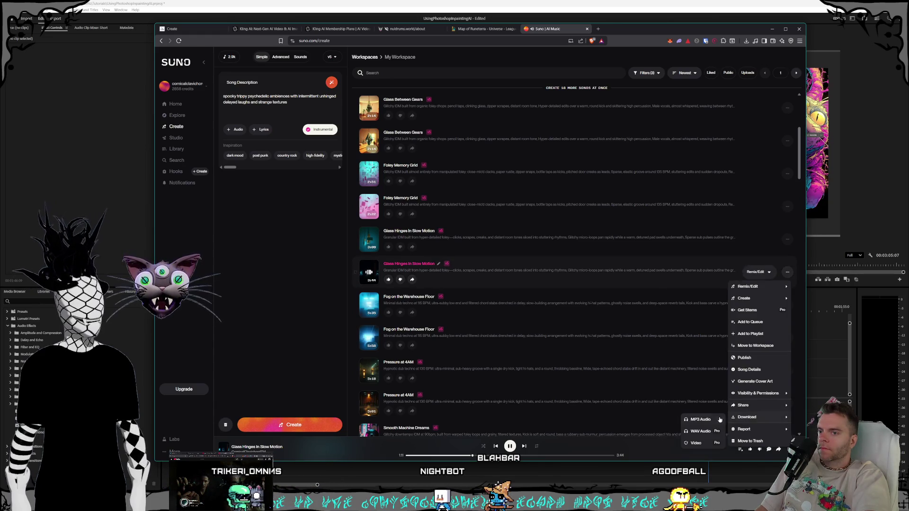
Save Glass Hinges in Slow Motion as an MP3 in the IDM samples folder.
left_click(537, 355)
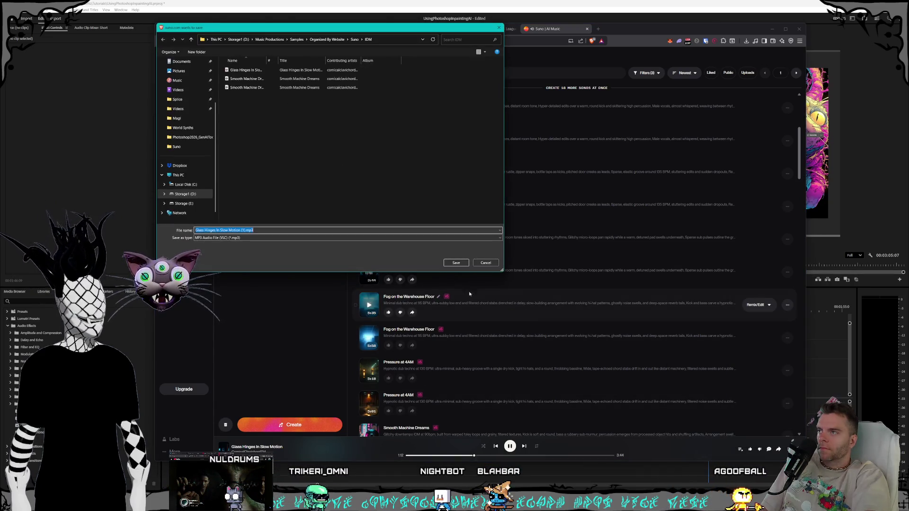
key("Return")
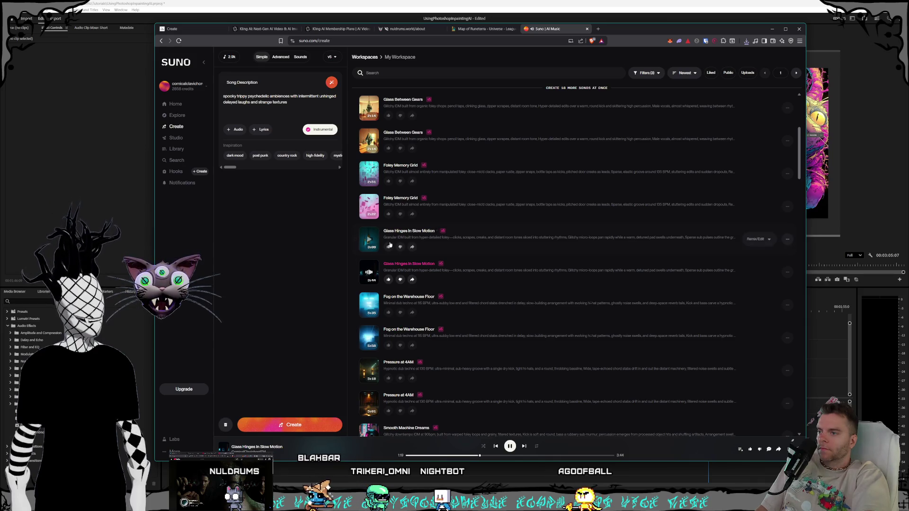
scroll(390, 244, "down", 1)
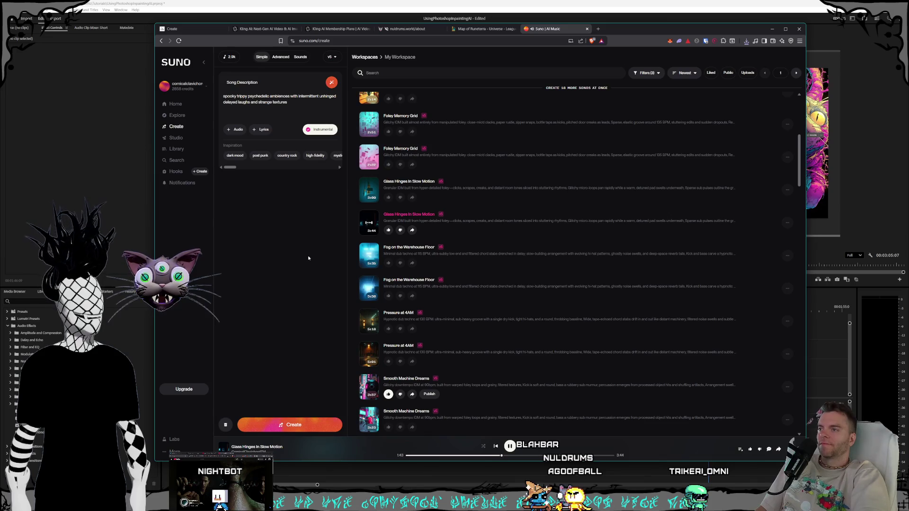
scroll(457, 244, "up", 2)
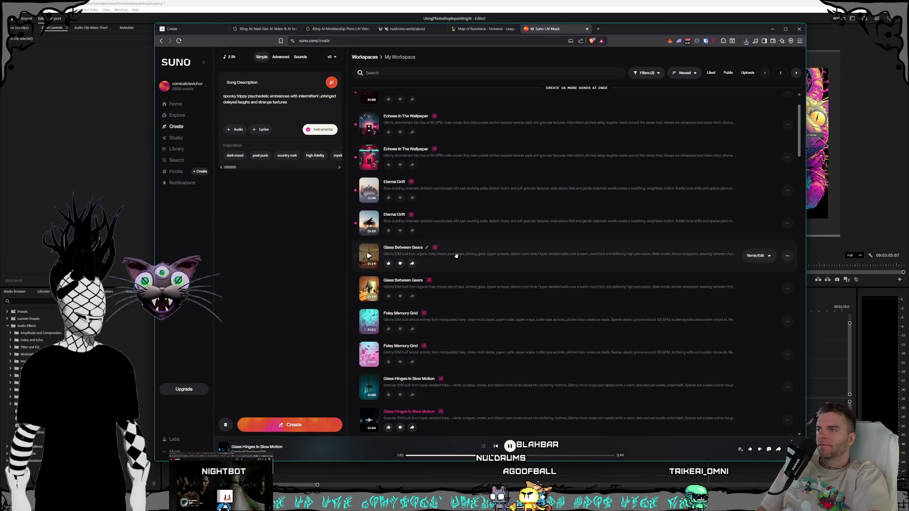
scroll(456, 249, "up", 2)
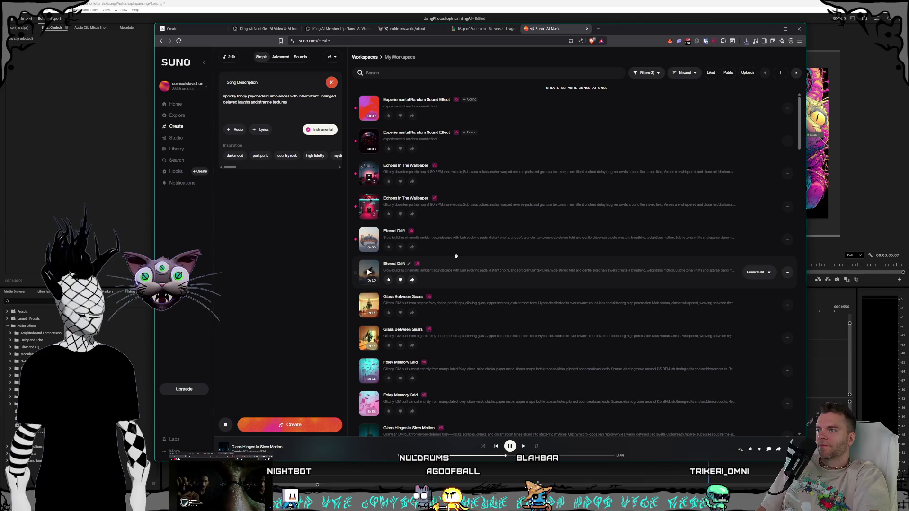
scroll(454, 258, "down", 3)
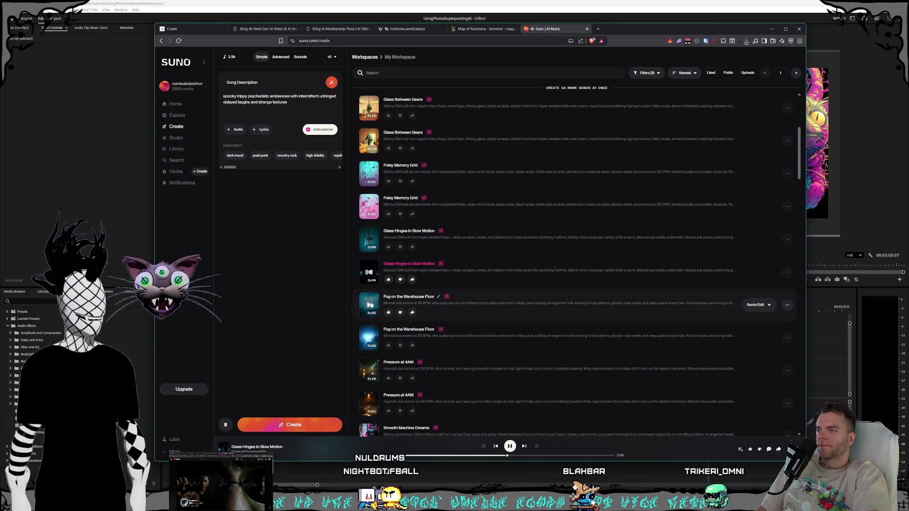
mouse_move(369, 306)
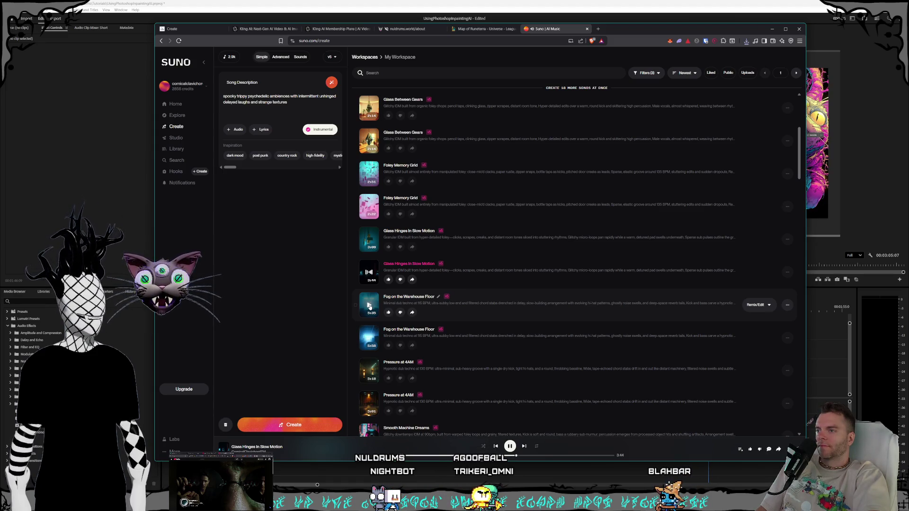
Play Fog on the Warehouse Floor, skip partway in, and bring up its options.
left_click(369, 305)
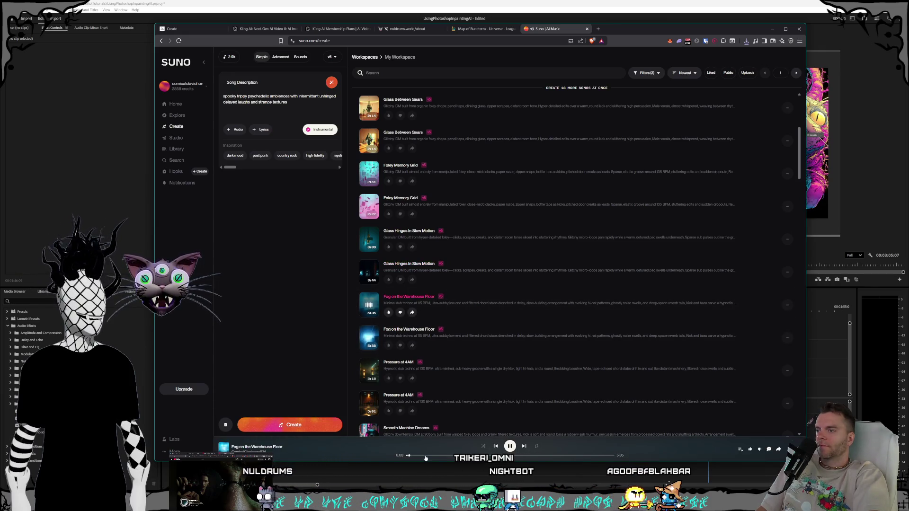
left_click(442, 456)
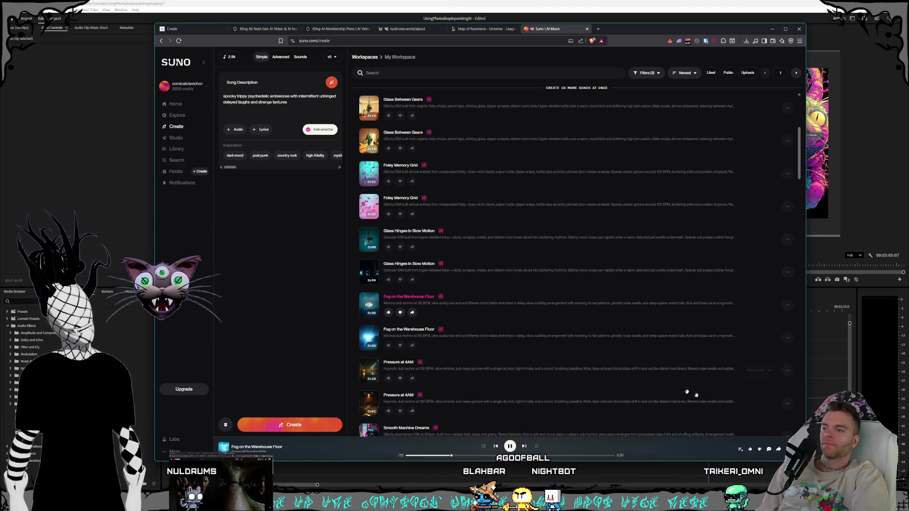
right_click(732, 293)
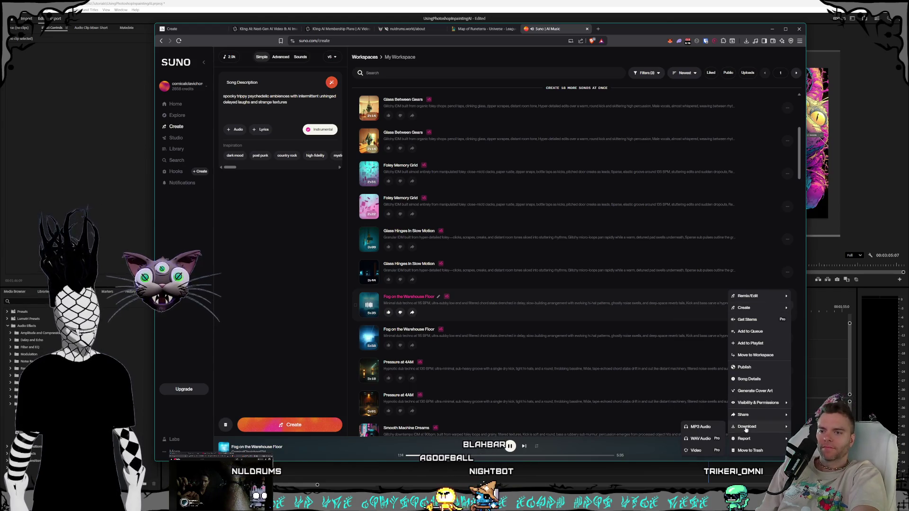
Save the track as an MP3 into the Dub Techno samples folder under Suno.
left_click(700, 429)
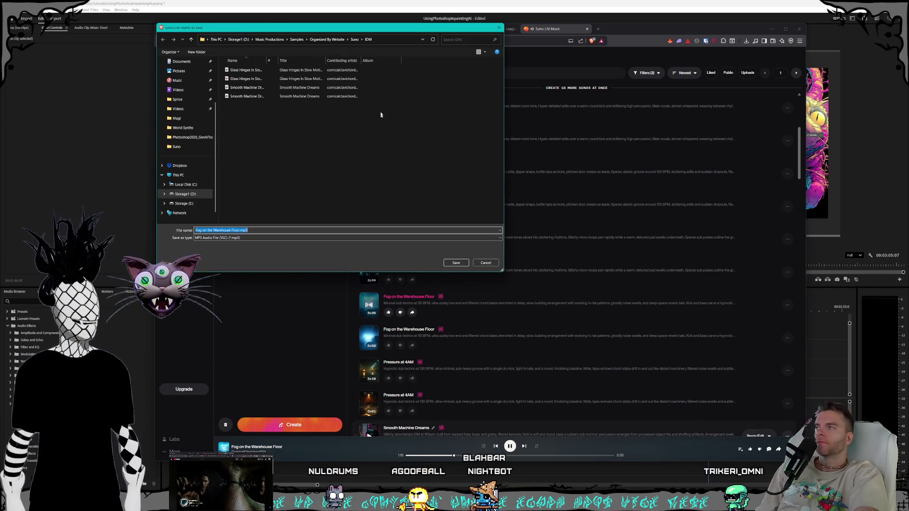
left_click(348, 39)
left_click(374, 51)
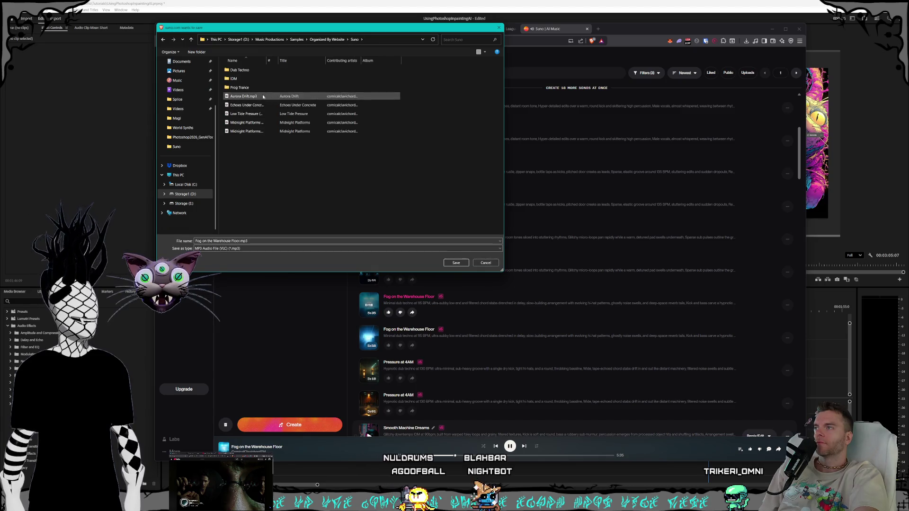
double_click(242, 69)
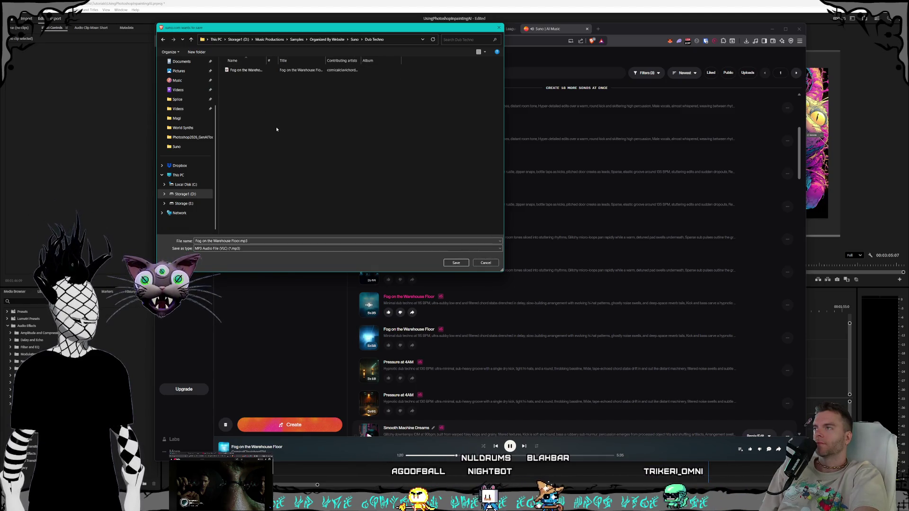
left_click(485, 263)
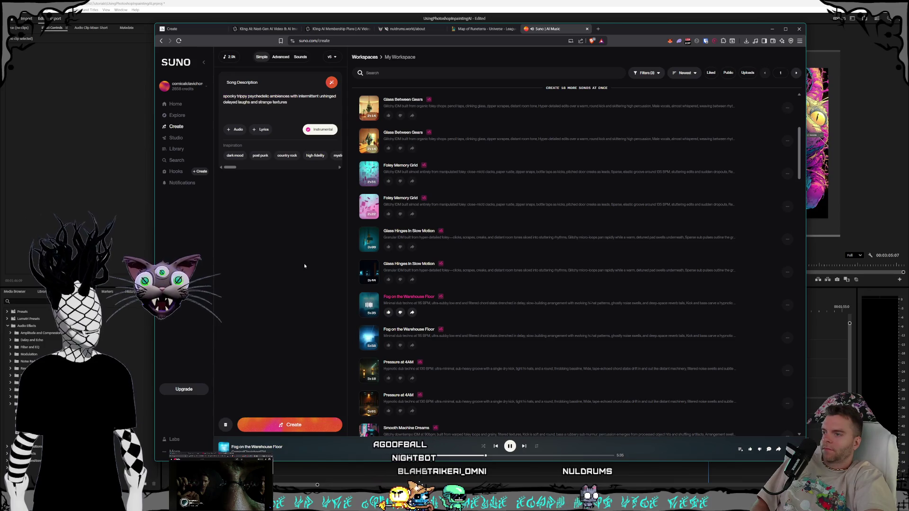
Select the whole song description text, then deselect it.
key("ctrl+a")
left_click(305, 266)
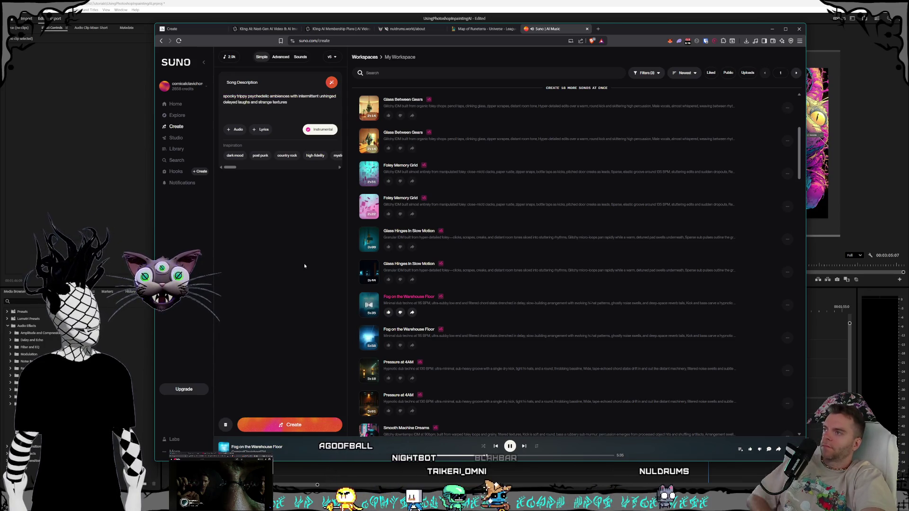
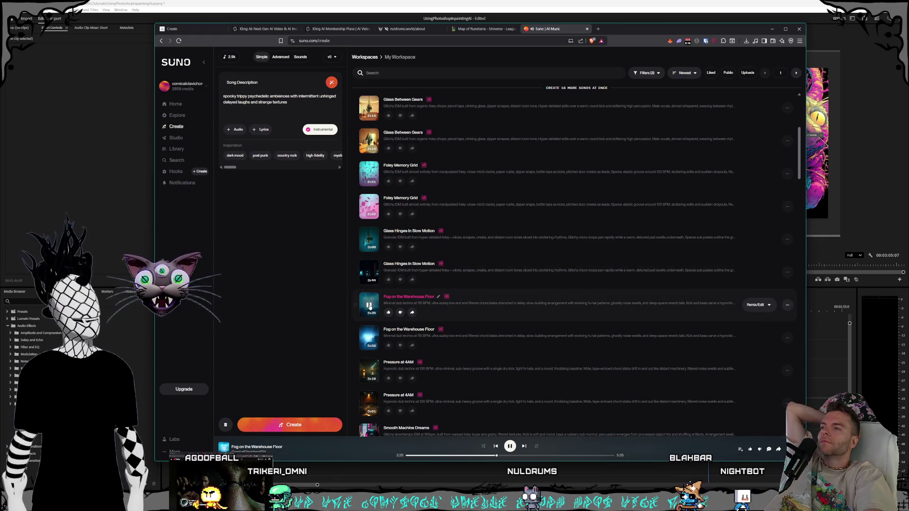
scroll(369, 274, "up", 3)
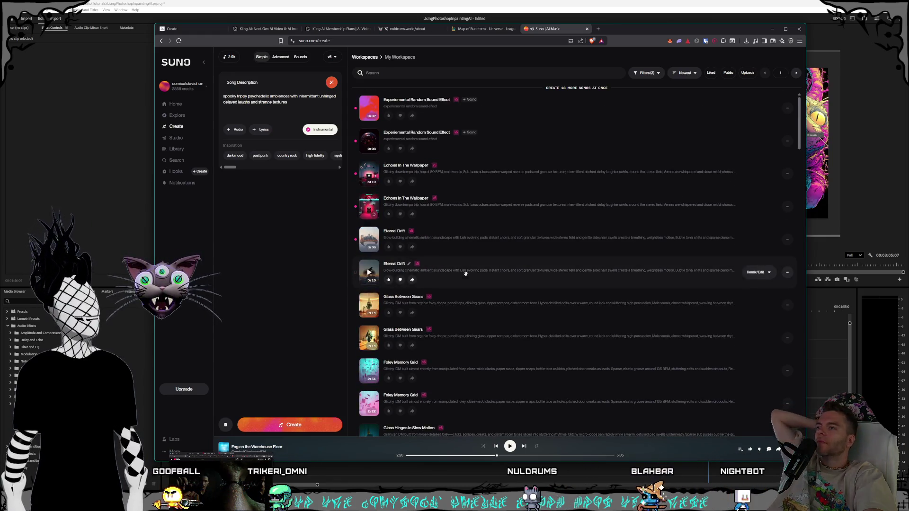
Play the first Echoes In The Wallpaper track and jump ahead in it.
left_click(368, 173)
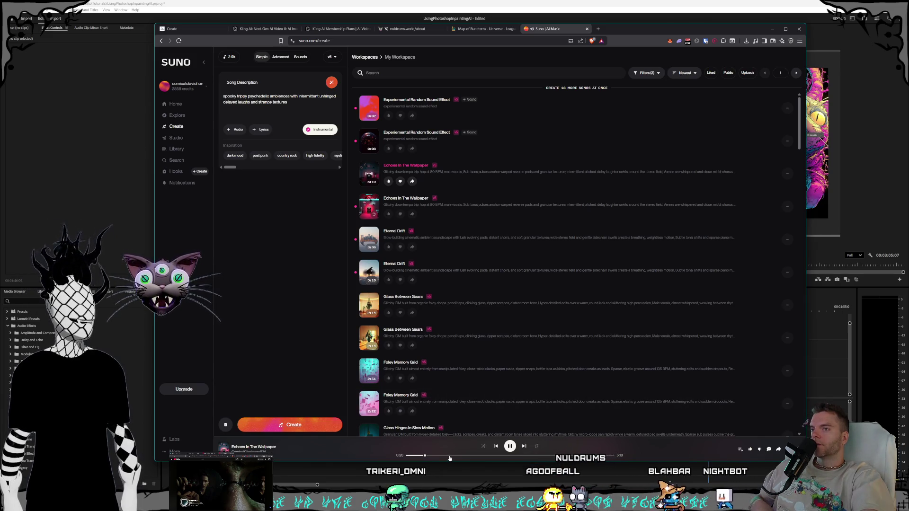
left_click(481, 455)
mouse_move(408, 235)
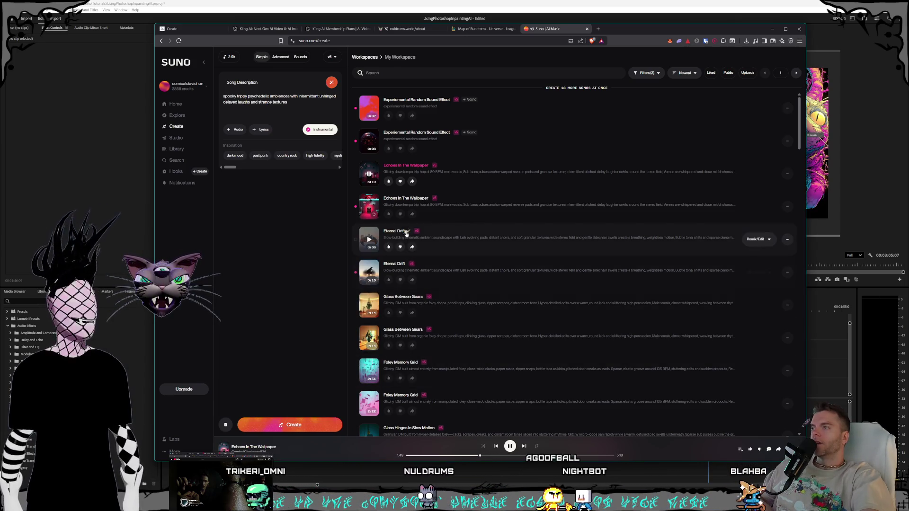
mouse_move(405, 206)
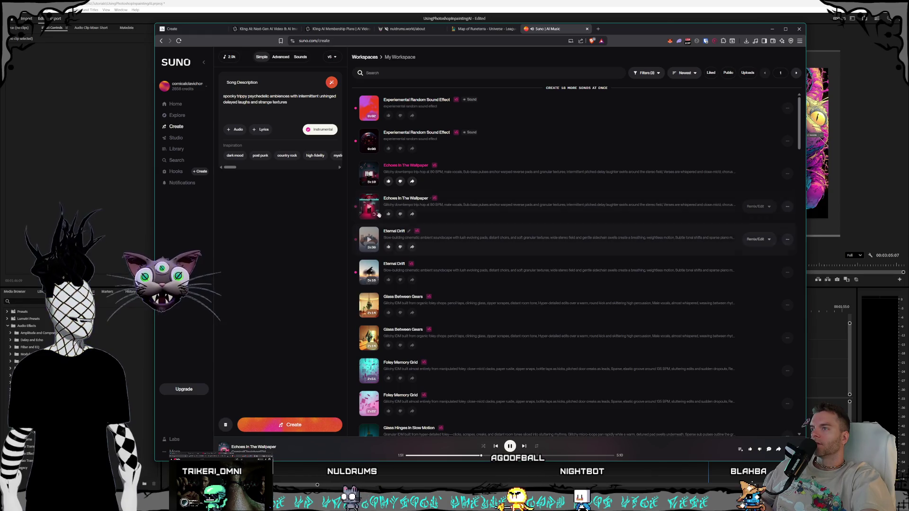
Audition the second Echoes In The Wallpaper and both Eternal Drift versions, skipping ahead in the first.
left_click(369, 206)
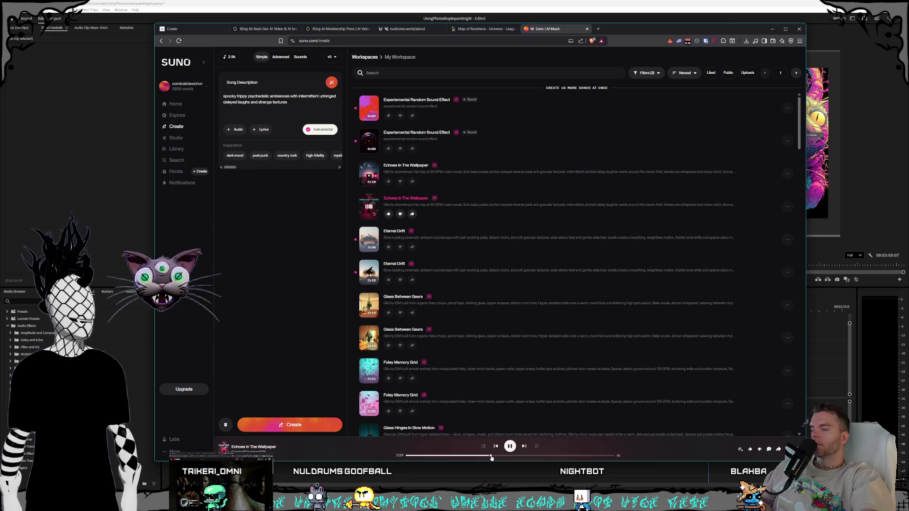
left_click(369, 240)
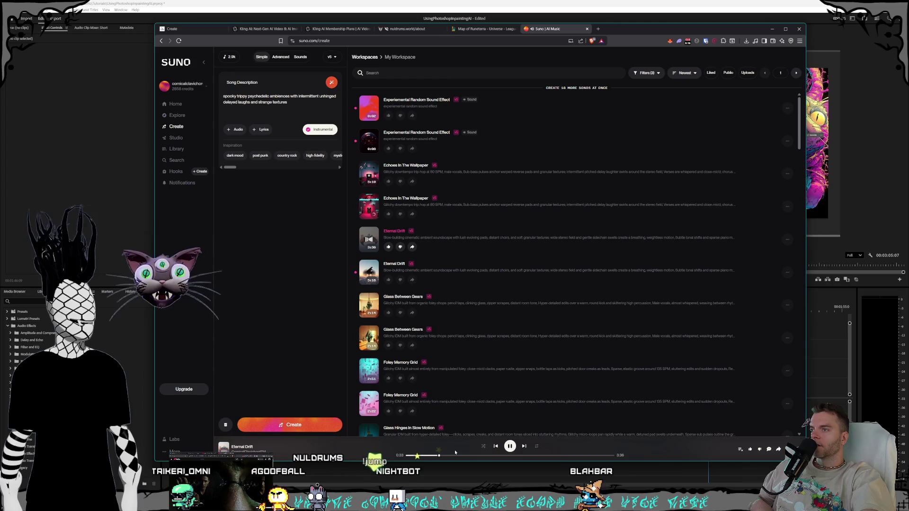
left_click(467, 456)
left_click(492, 457)
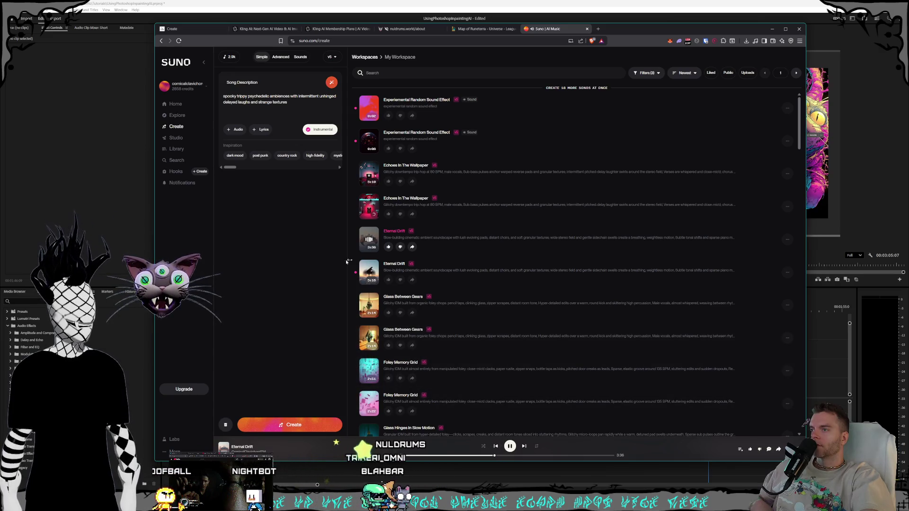
left_click(369, 271)
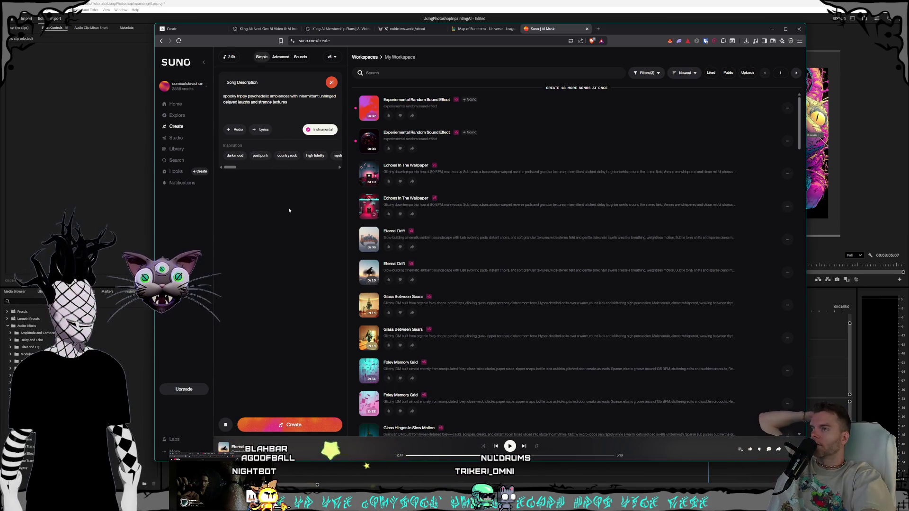
Audition both Experimental Random Sound Effect clips, then switch to the Sounds generator.
mouse_move(417, 139)
left_click(369, 142)
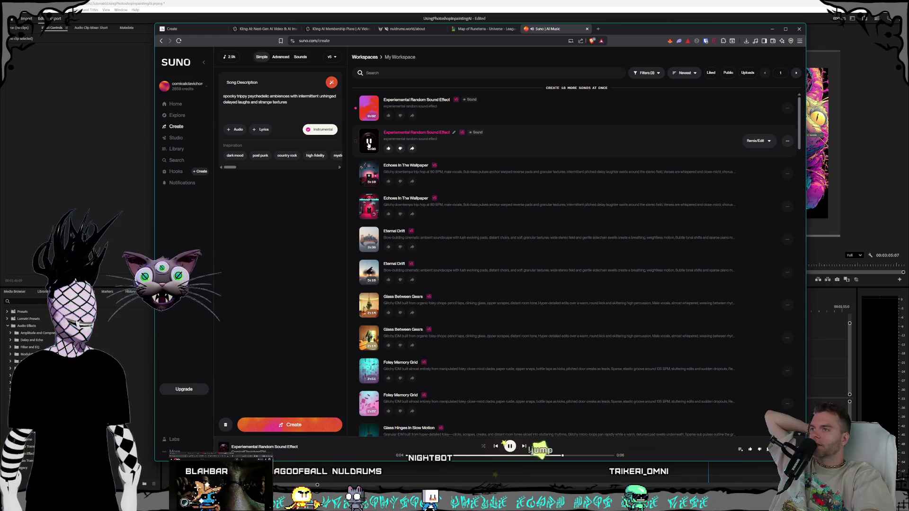
left_click(369, 108)
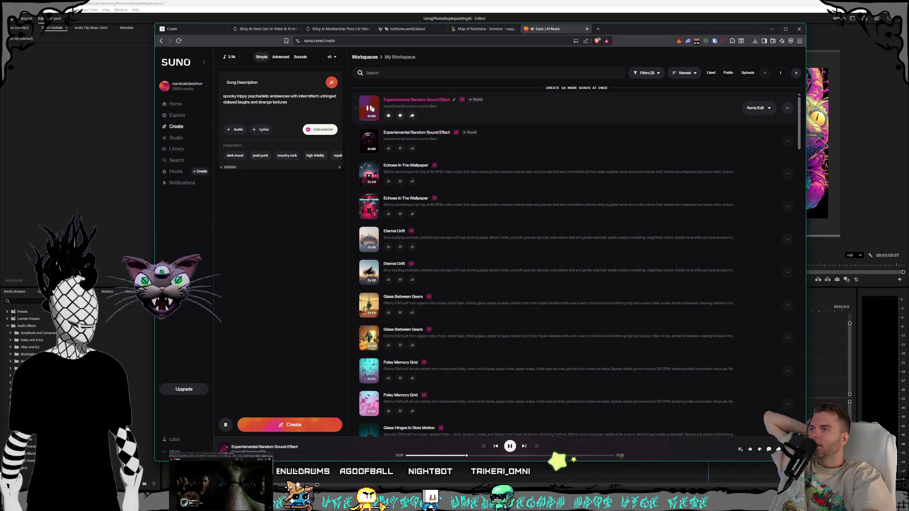
left_click(370, 140)
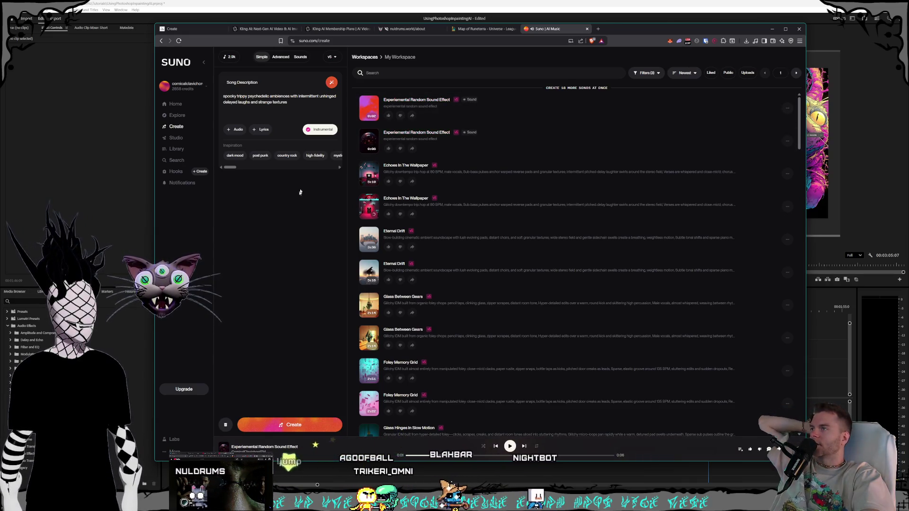
left_click(301, 57)
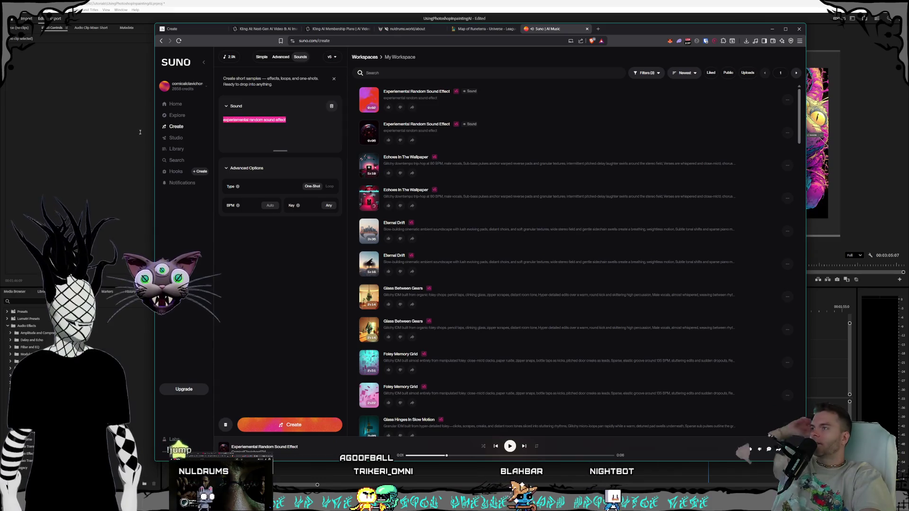
type("re")
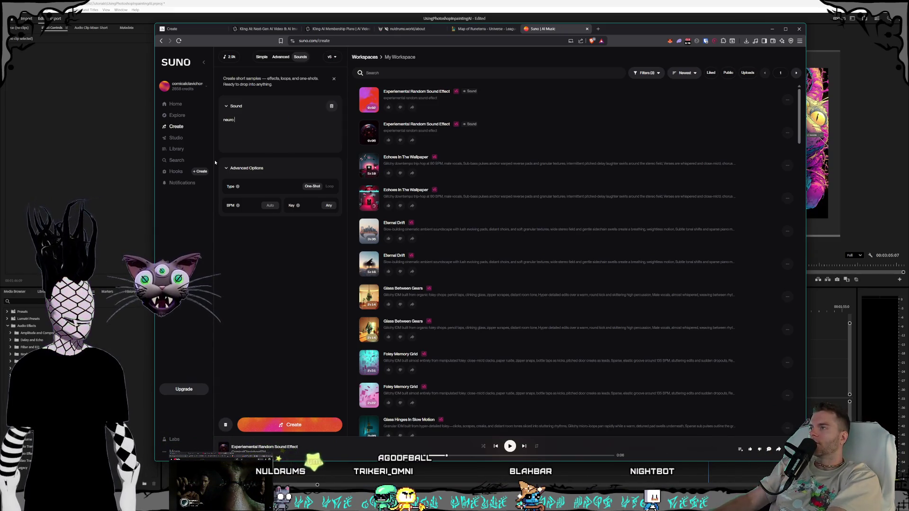
type("ss")
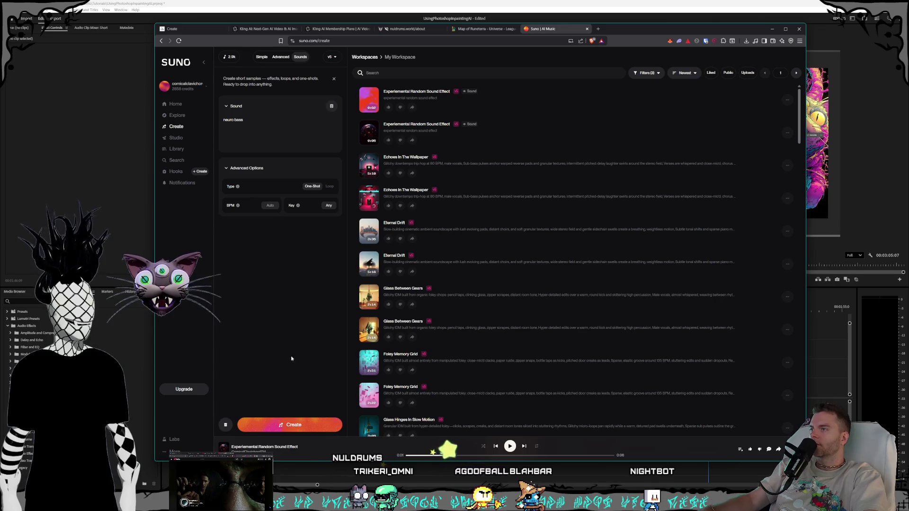
Create sounds from the neuro bass prompt and play the second Neuro Bass result.
left_click(294, 424)
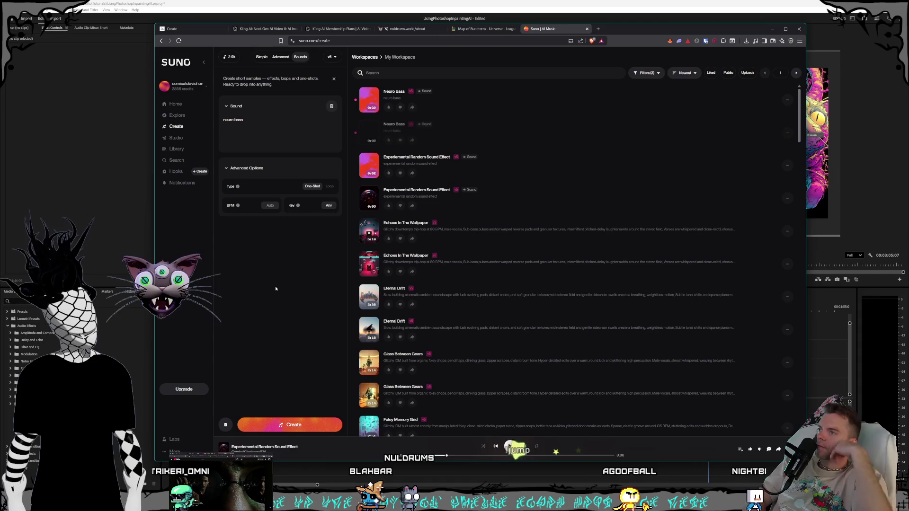
left_click(370, 134)
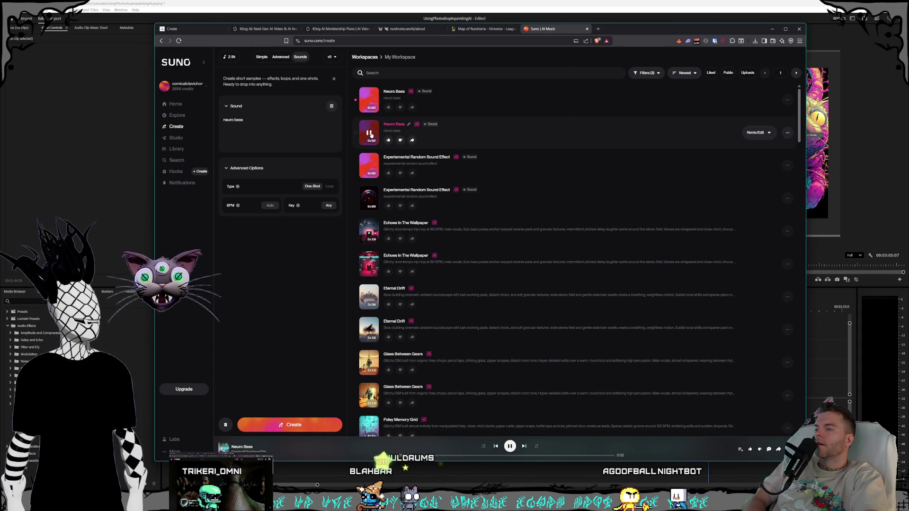
Replay the first and second Neuro Bass sounds a couple of times each.
left_click(370, 104)
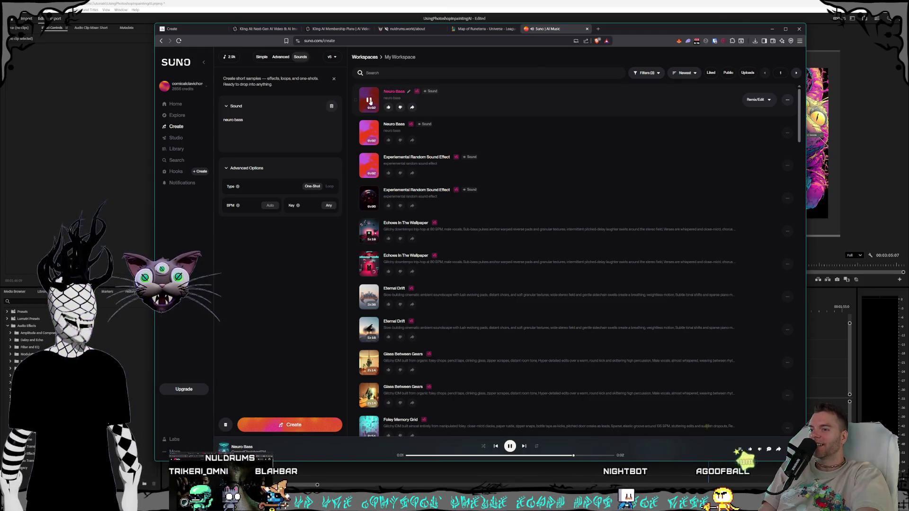
left_click(369, 102)
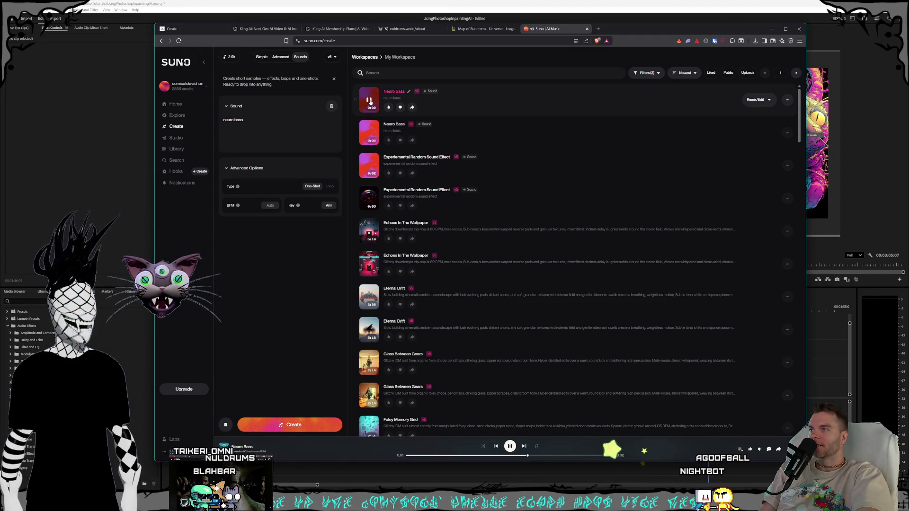
left_click(368, 134)
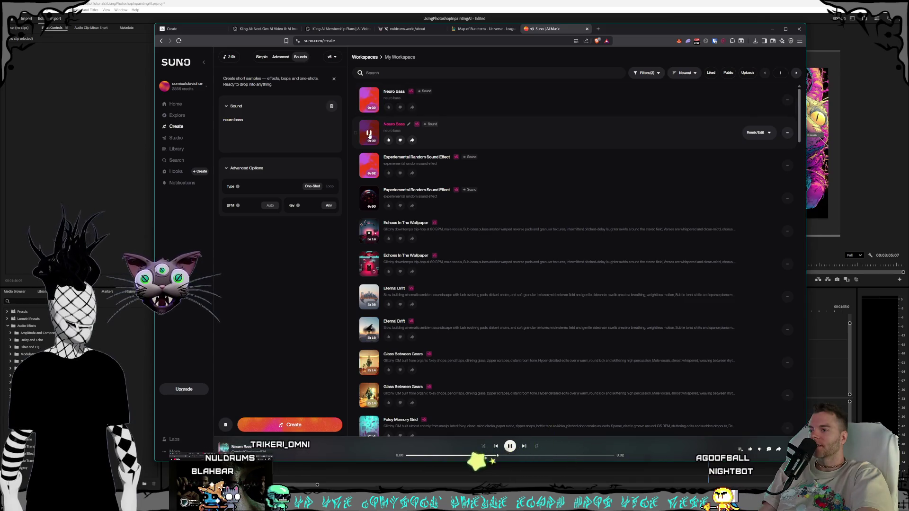
left_click(369, 134)
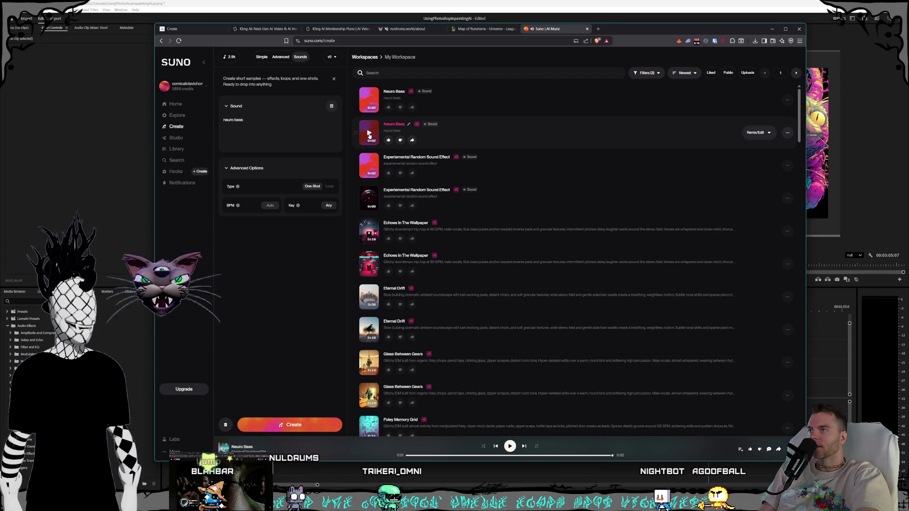
Generate a second pair of Neuro Bass sounds and play one of them.
left_click(290, 425)
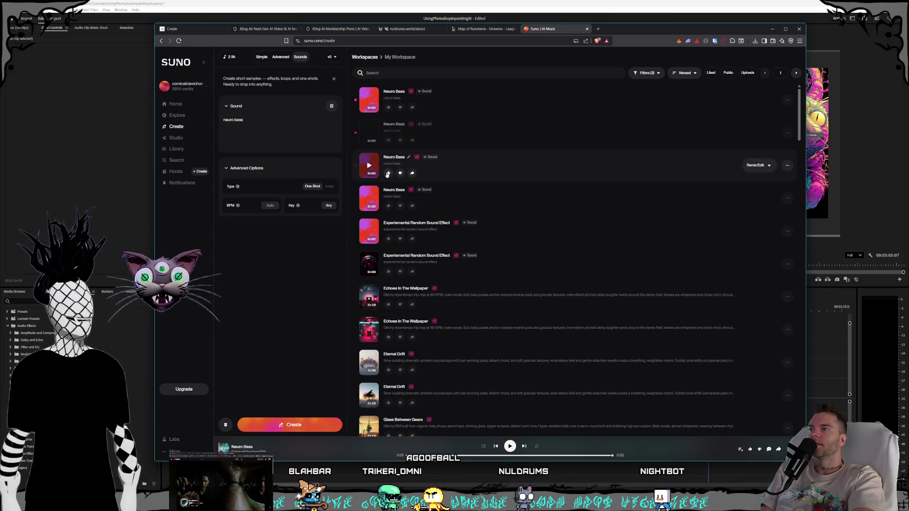
left_click(369, 132)
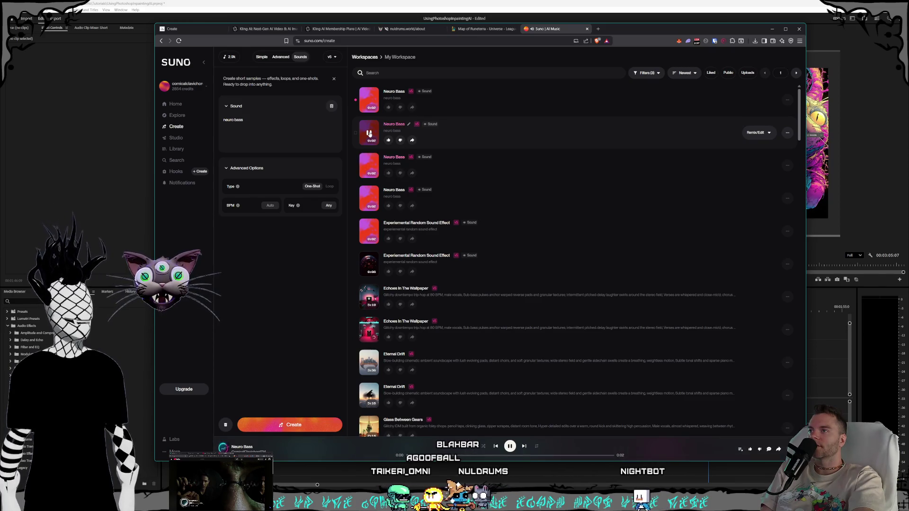
Preview the topmost Neuro Bass sounds, then generate a third batch of Neuro Bass sounds.
left_click(369, 100)
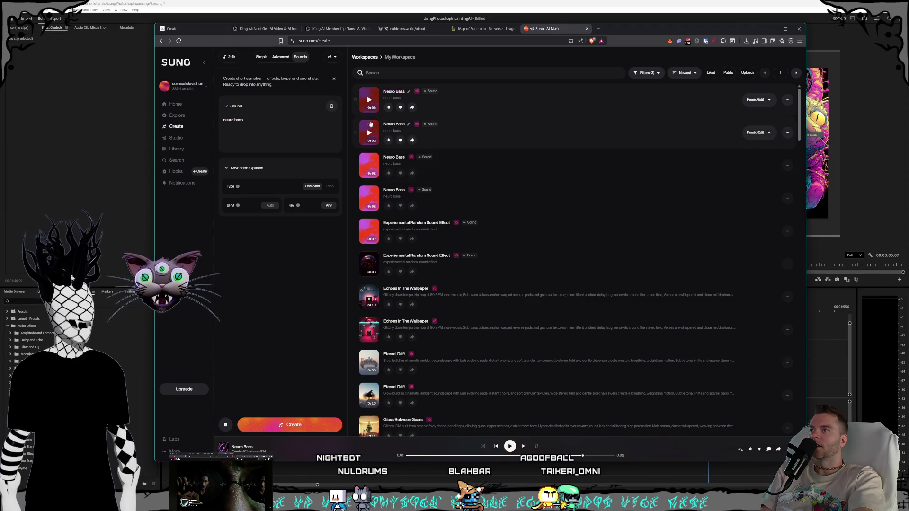
left_click(370, 104)
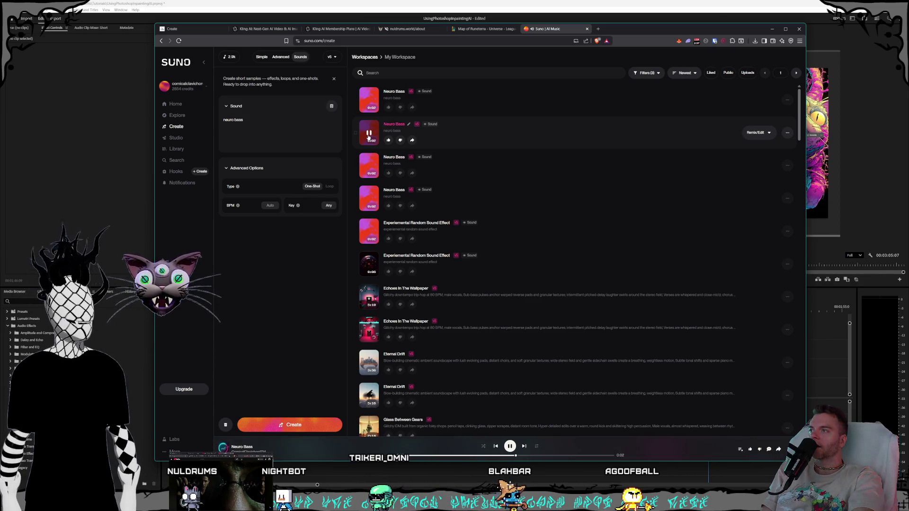
left_click(290, 425)
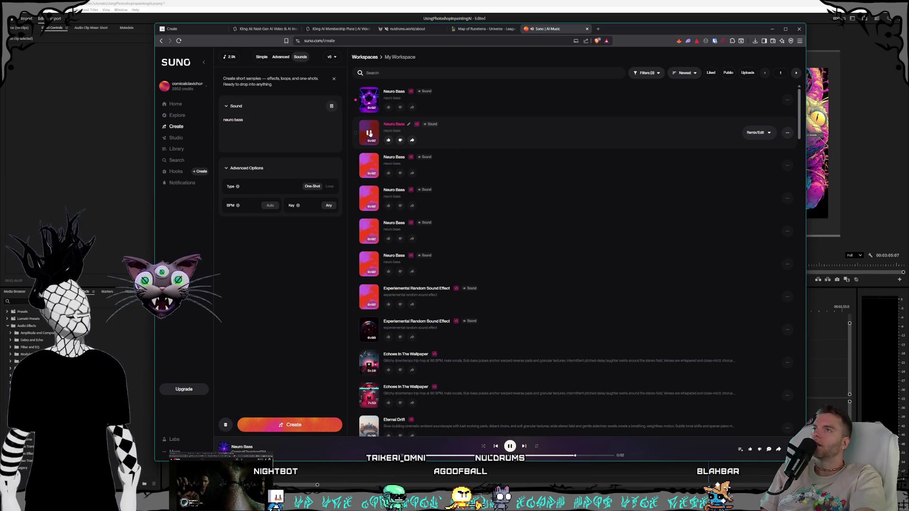
Play the newest Neuro Bass sound twice, then stop playback.
left_click(367, 100)
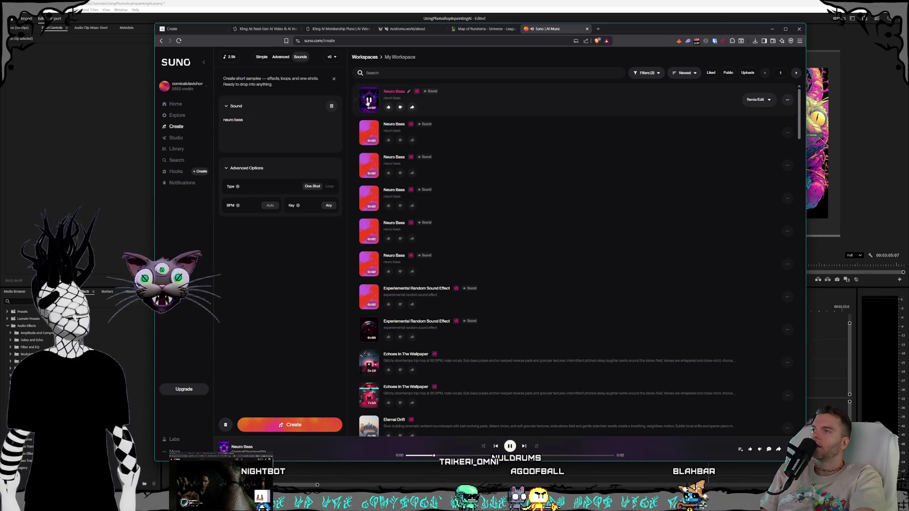
left_click(368, 100)
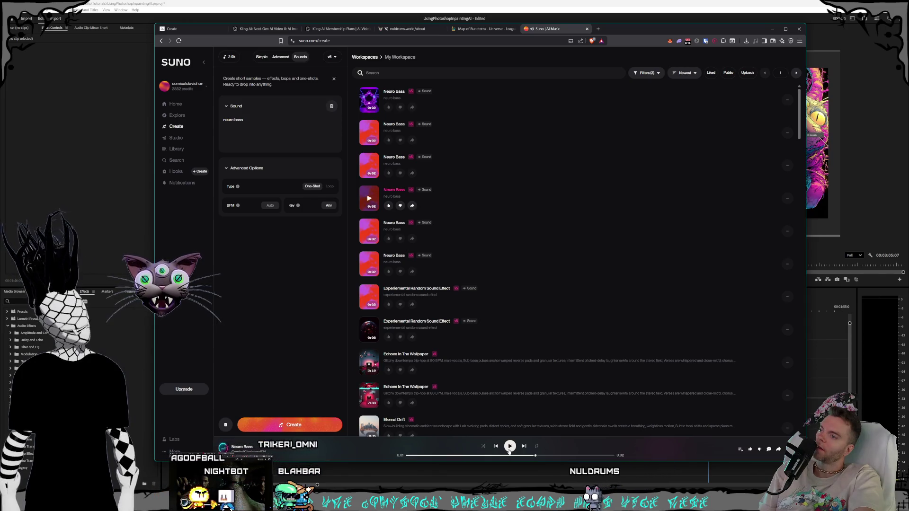
left_click(511, 447)
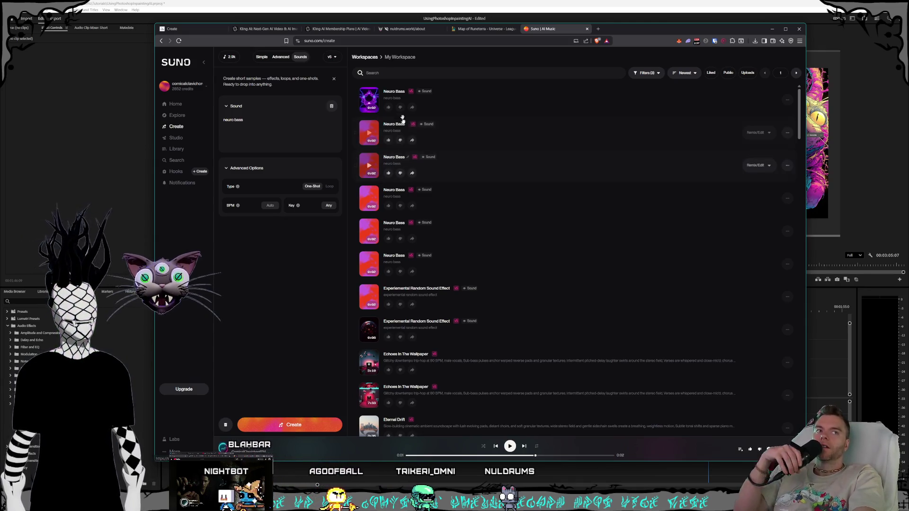
scroll(501, 237, "down", 2)
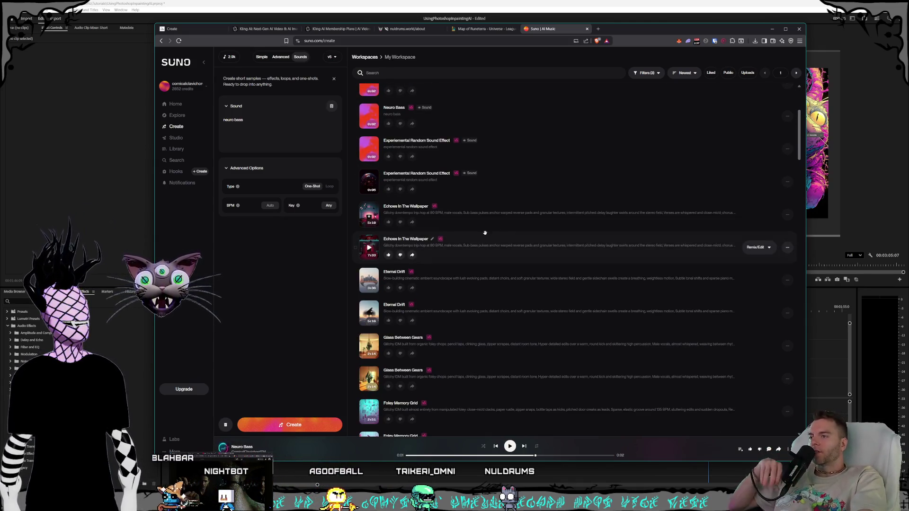
scroll(474, 259, "down", 2)
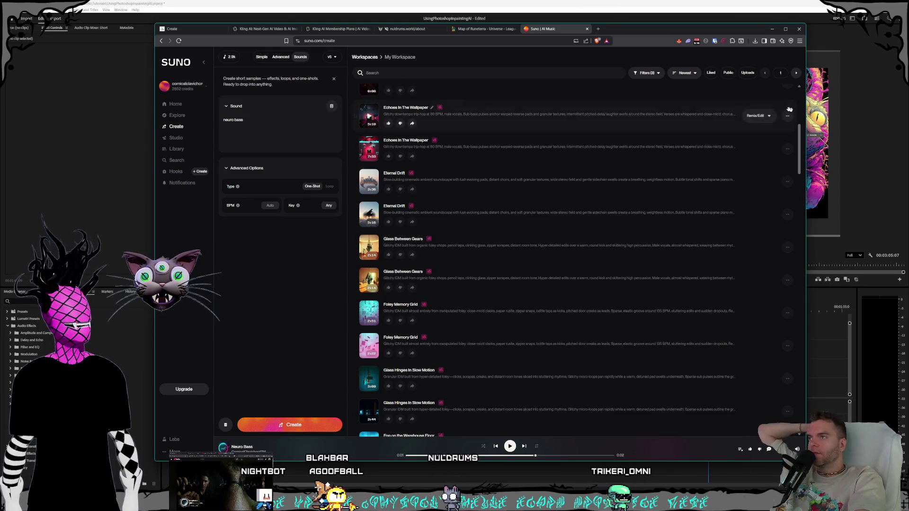
scroll(540, 209, "up", 3)
mouse_move(398, 257)
scroll(451, 250, "down", 2)
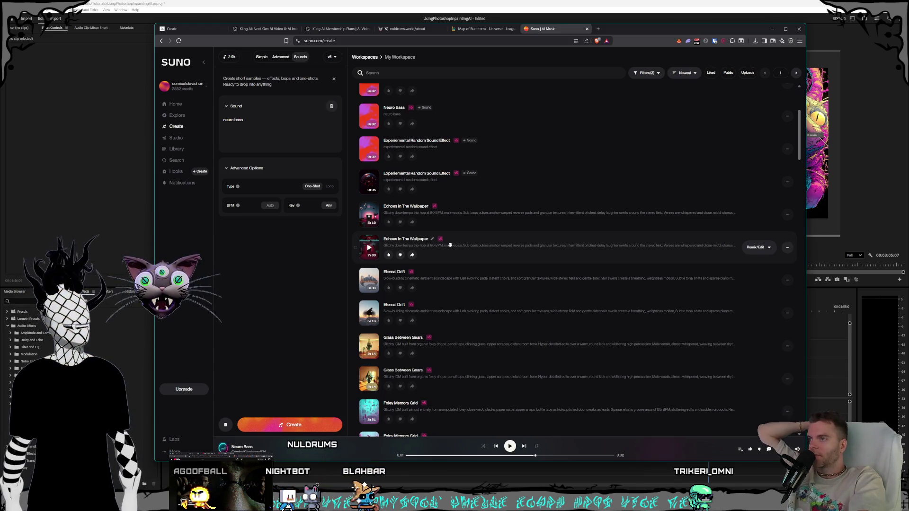
scroll(450, 246, "down", 3)
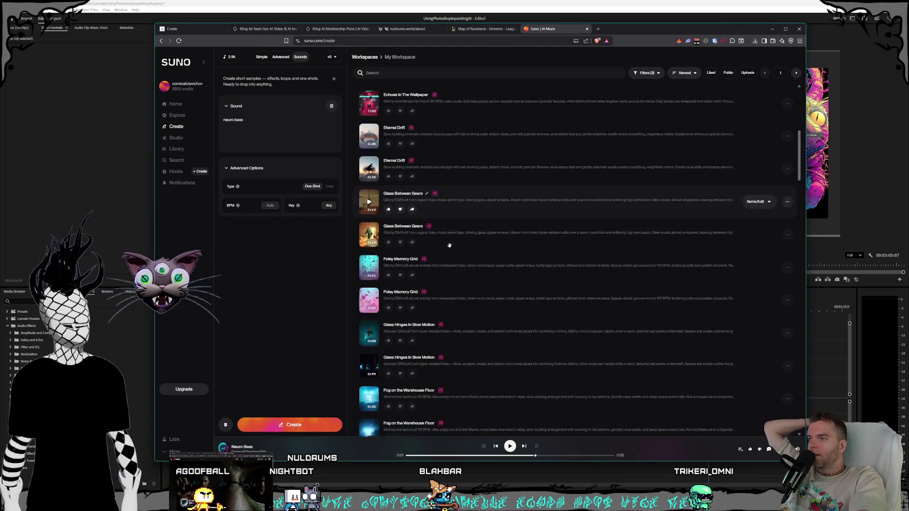
scroll(449, 245, "down", 1)
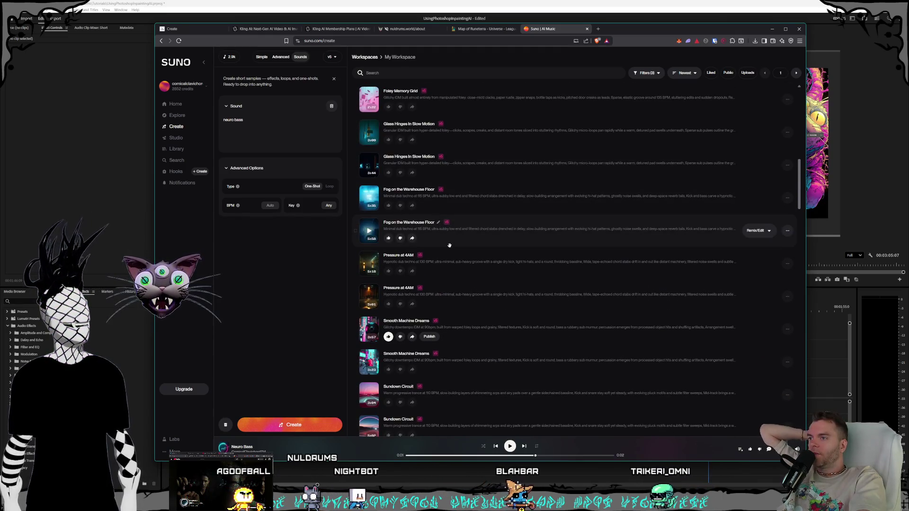
scroll(355, 146, "down", 1)
Play both Fog on the Warehouse Floor versions, seeking to the first one's middle, then pause.
left_click(368, 148)
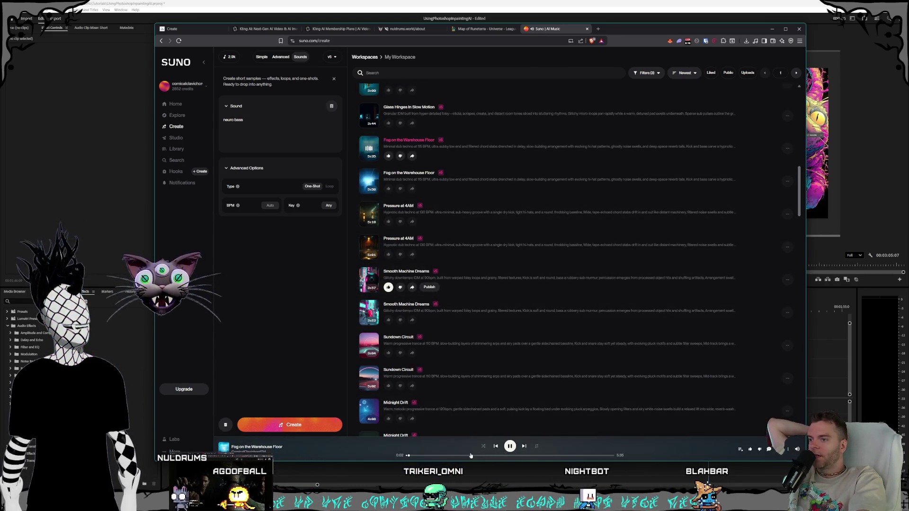
left_click(506, 458)
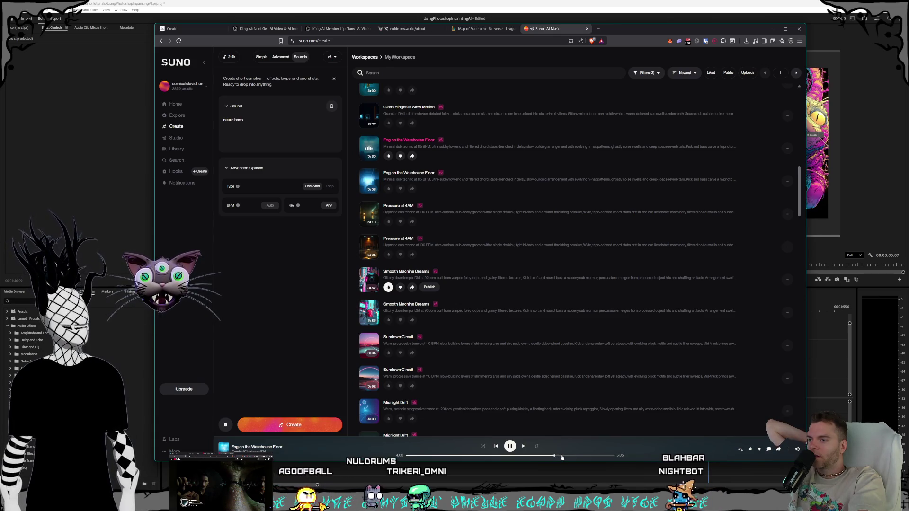
mouse_move(498, 148)
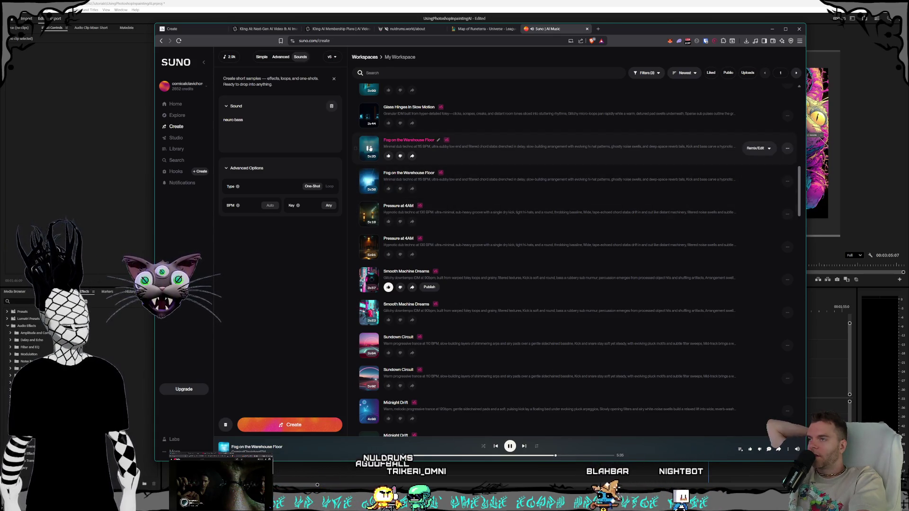
left_click(369, 148)
left_click(369, 183)
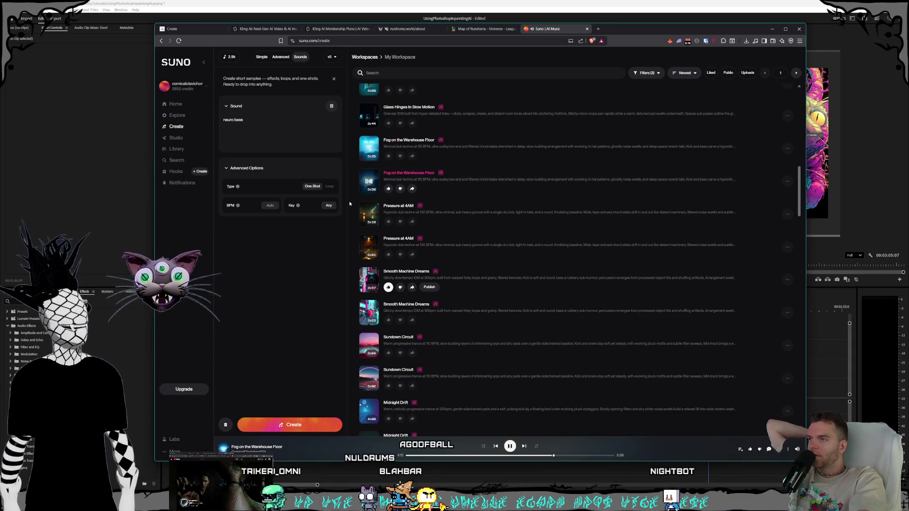
left_click(372, 186)
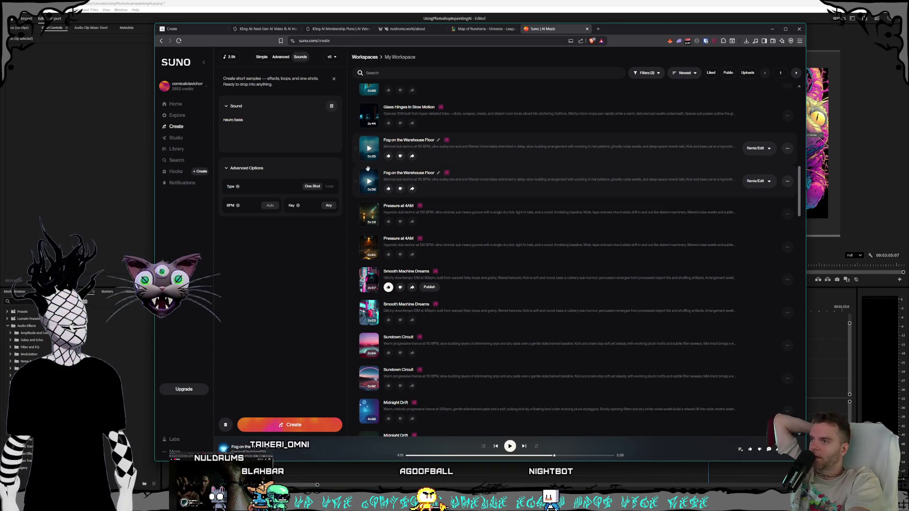
scroll(370, 165, "down", 1)
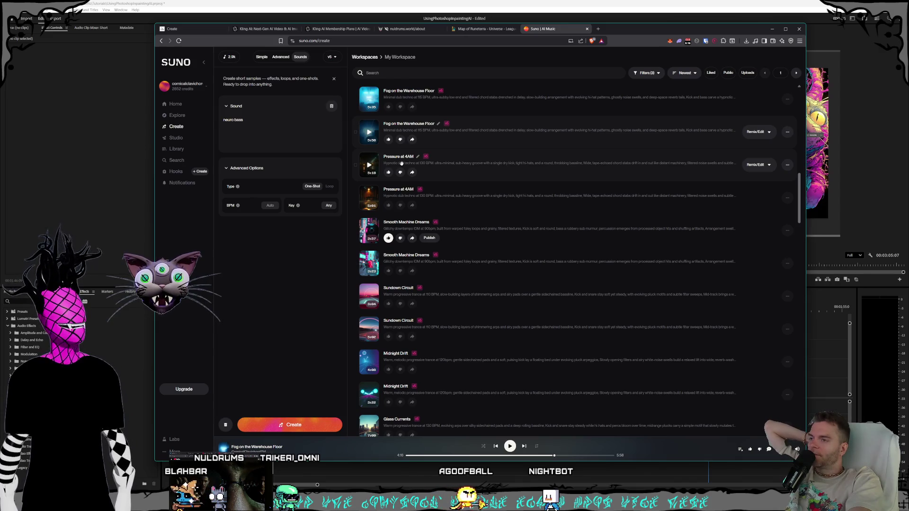
scroll(398, 163, "down", 1)
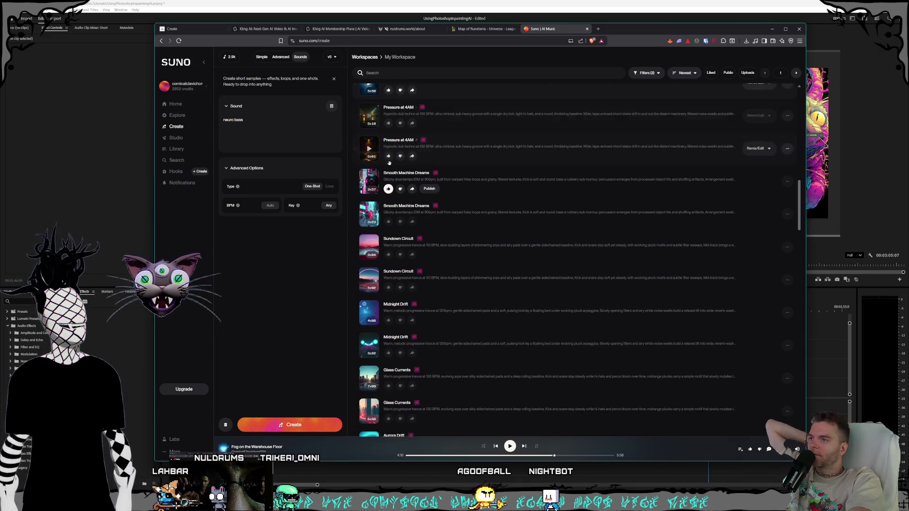
Skim through Smooth Machine Dreams with several seeks, then play Sundown Circuit.
left_click(369, 183)
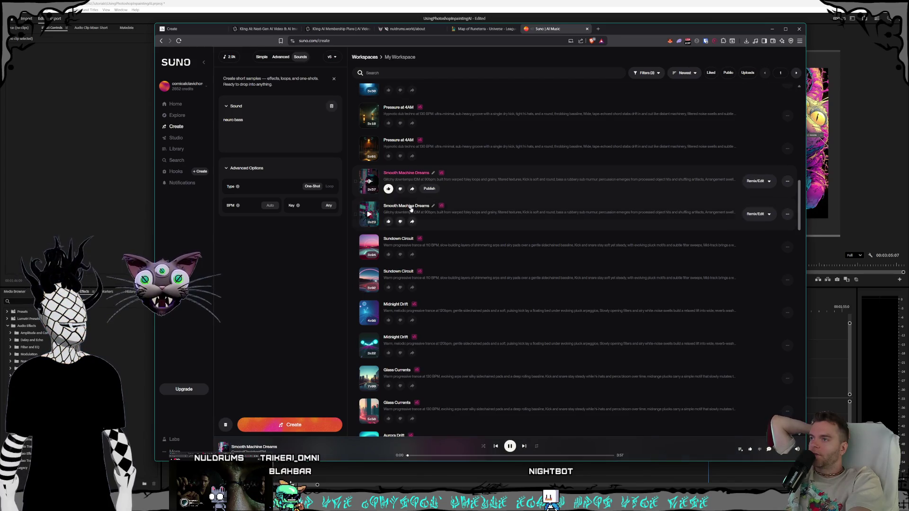
left_click(431, 455)
left_click(465, 455)
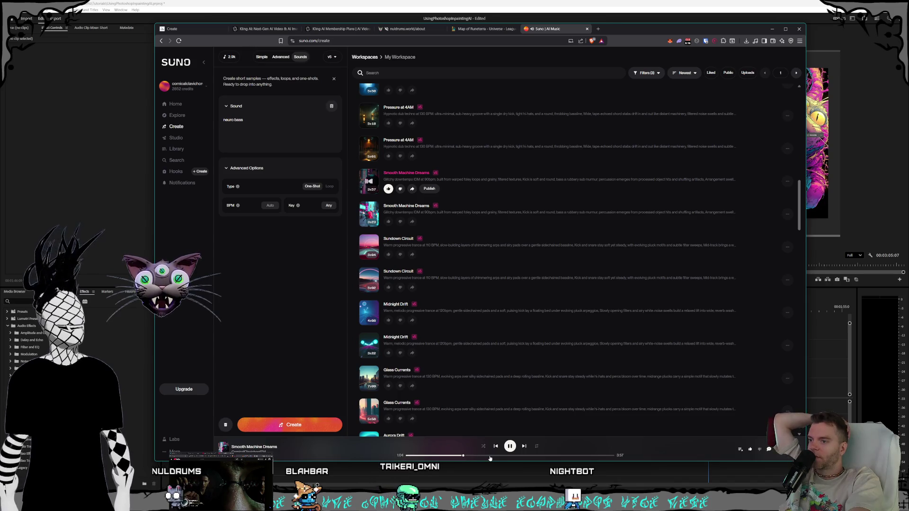
left_click(525, 456)
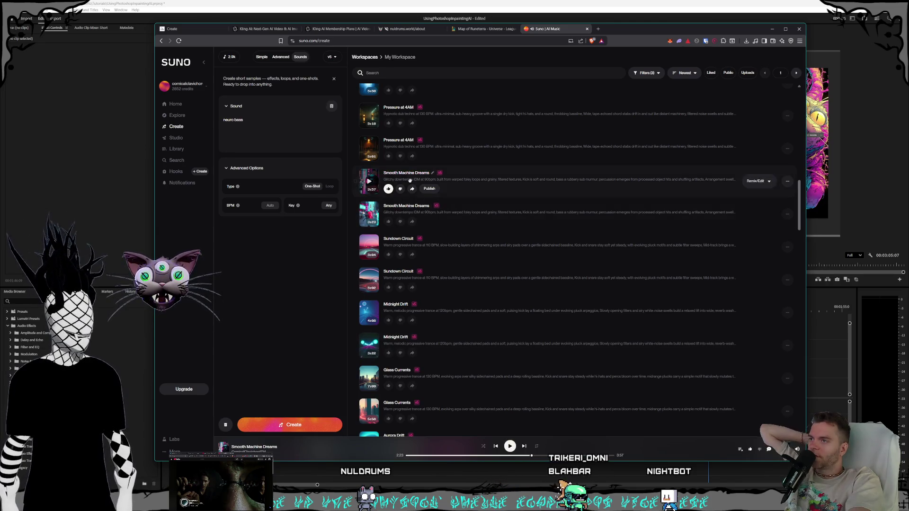
scroll(441, 239, "down", 1)
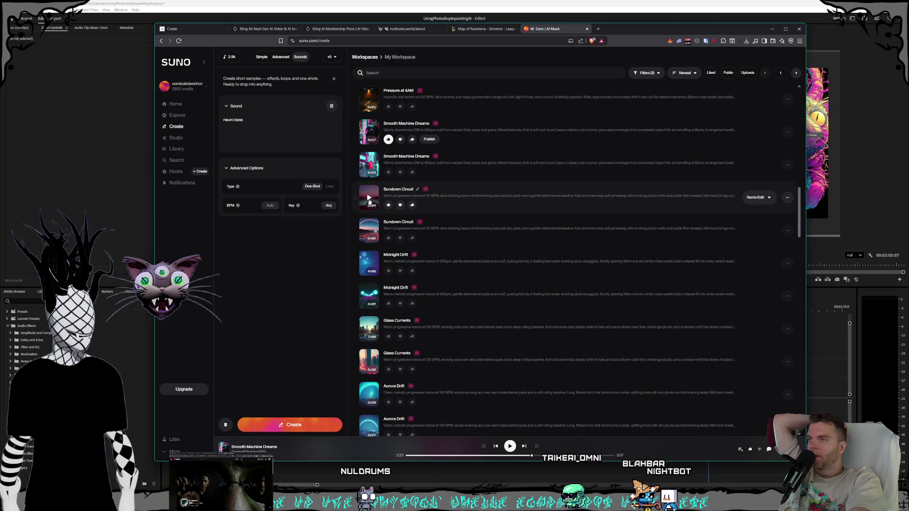
left_click(369, 198)
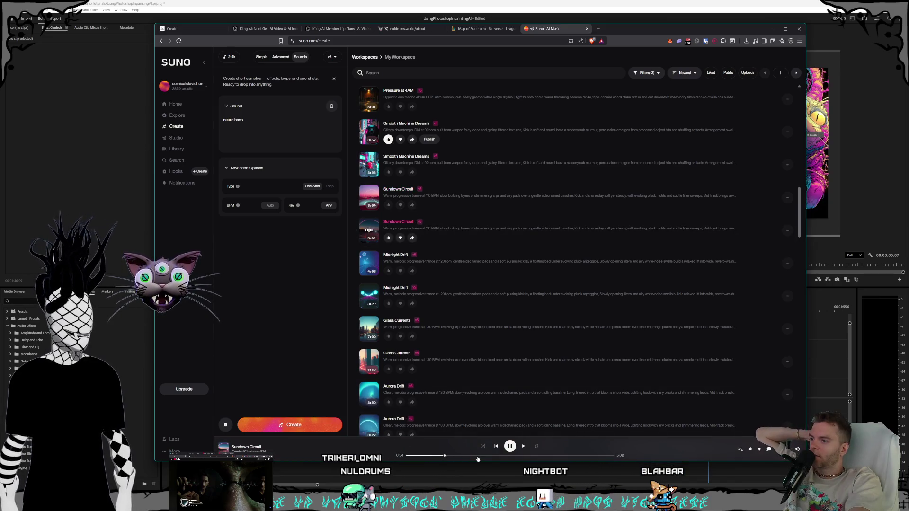
scroll(437, 298, "down", 3)
mouse_move(384, 165)
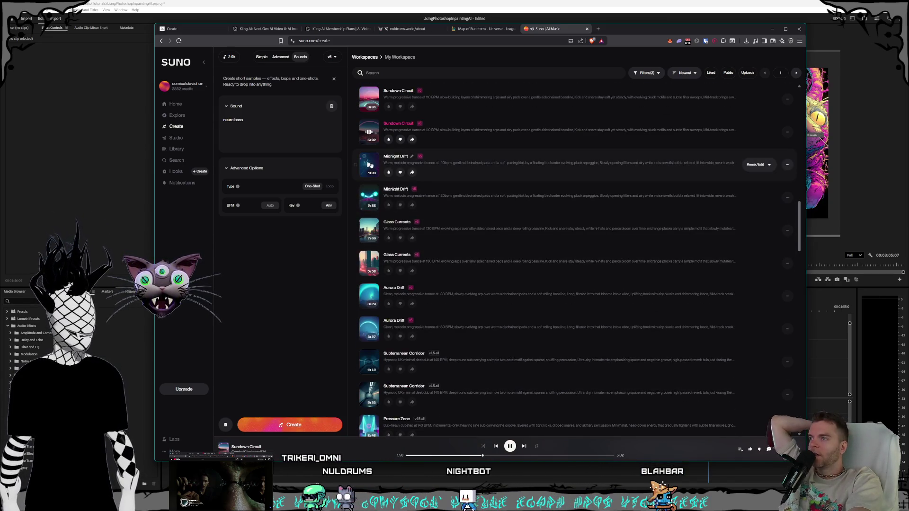
Skip through both Midnight Drift tracks, then start playing Glass Currents.
left_click(453, 455)
left_click(474, 456)
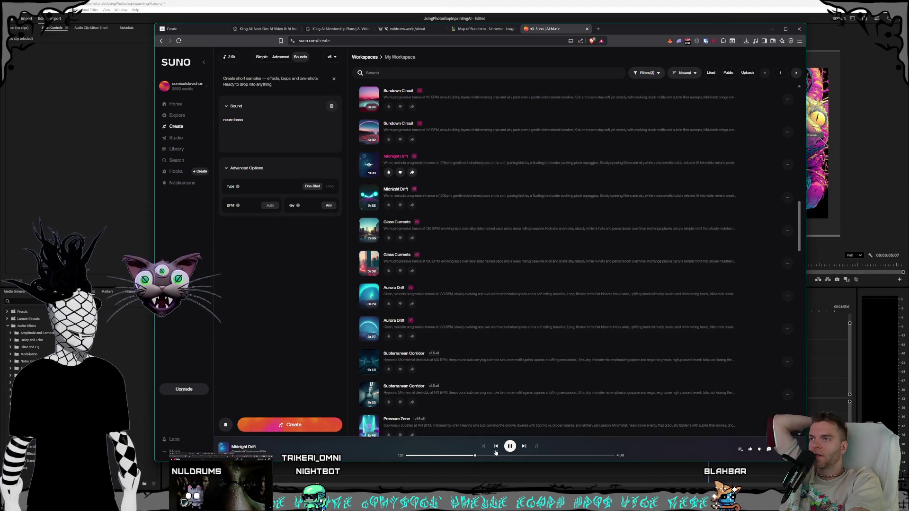
left_click(369, 197)
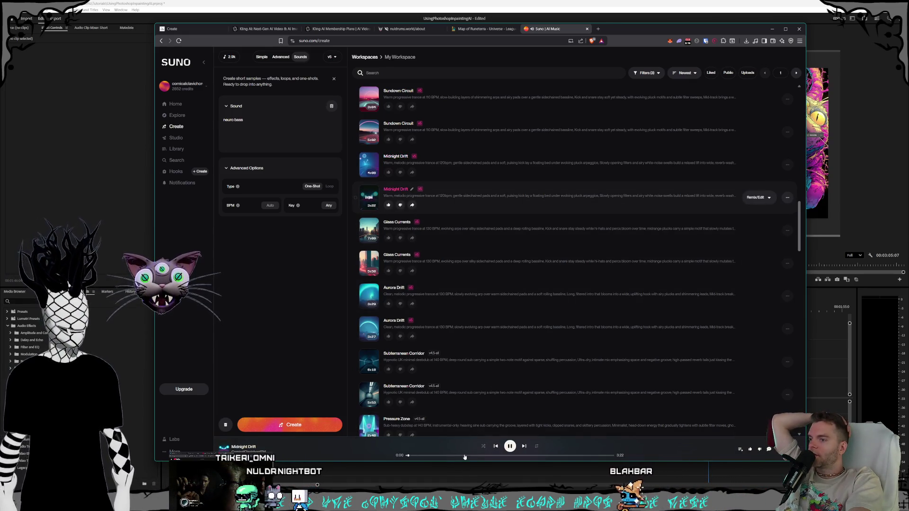
left_click(497, 455)
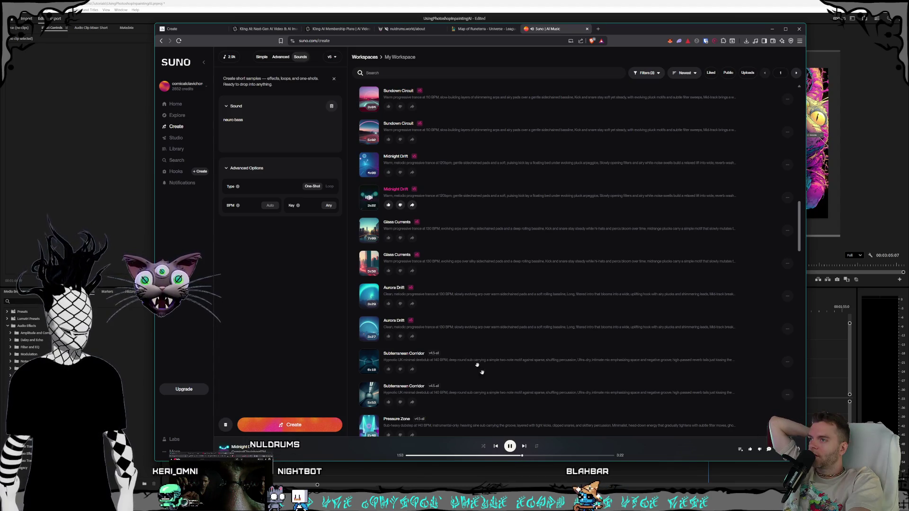
left_click(368, 231)
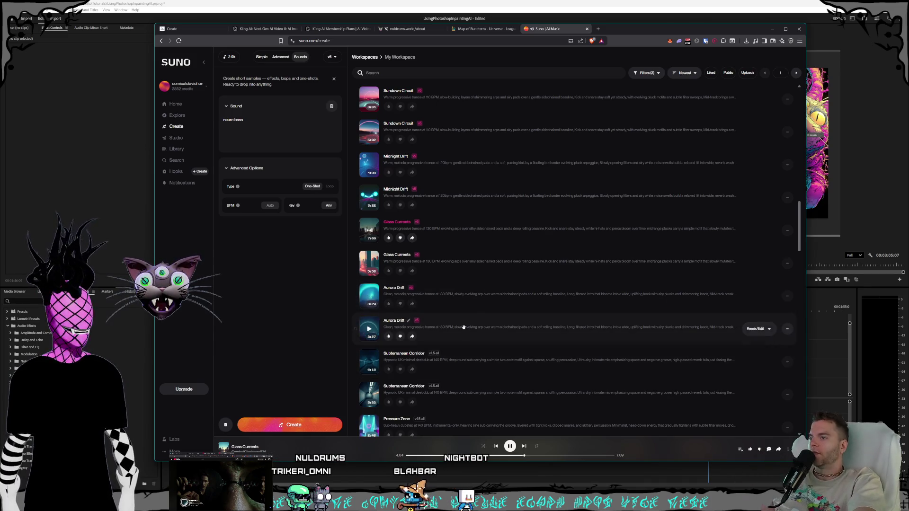
scroll(463, 207, "down", 1)
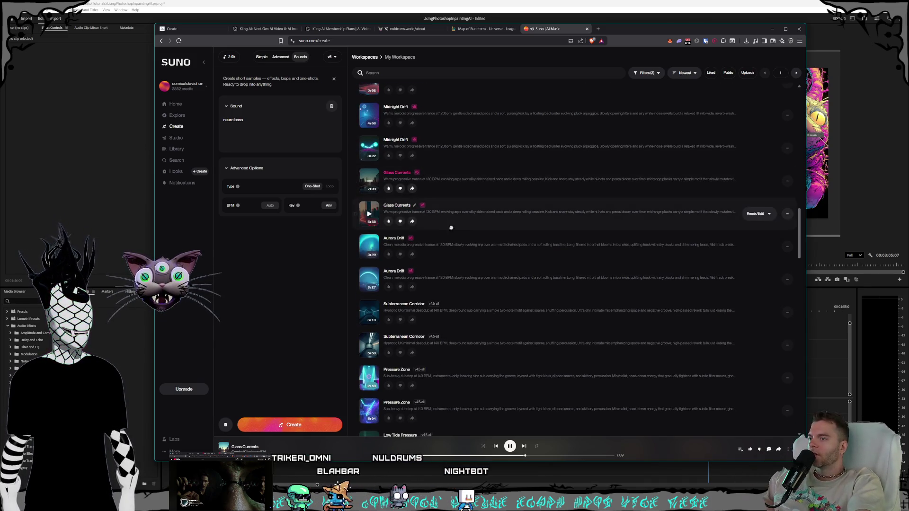
scroll(470, 225, "down", 1)
scroll(470, 225, "up", 1)
scroll(372, 260, "up", 1)
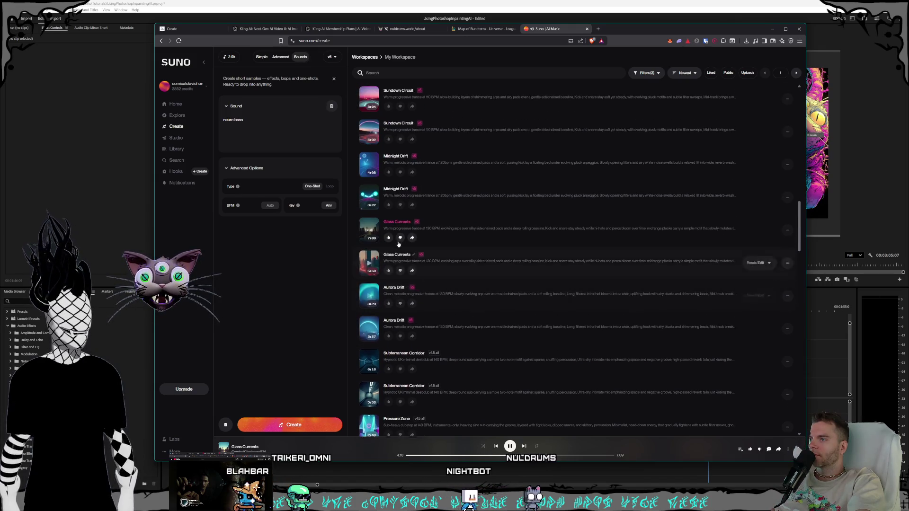
Play the second (5:58) Glass Currents track.
left_click(369, 263)
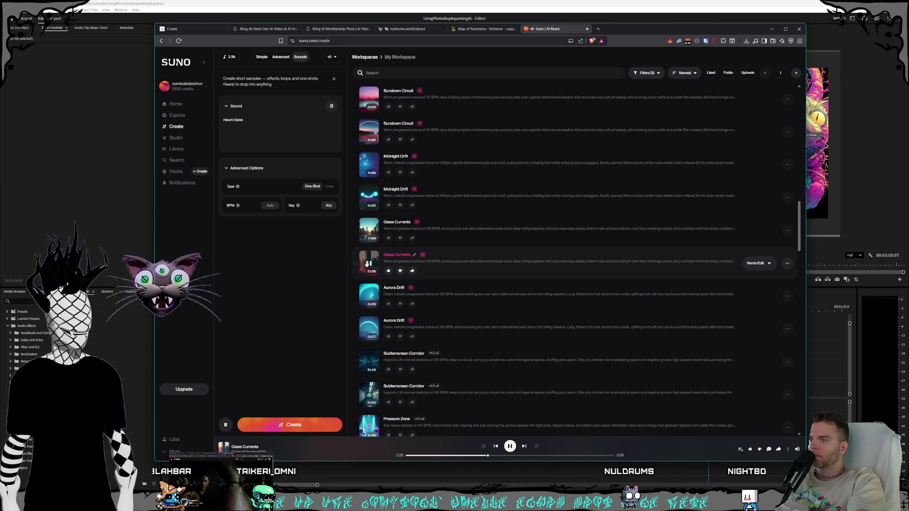
scroll(427, 267, "up", 3)
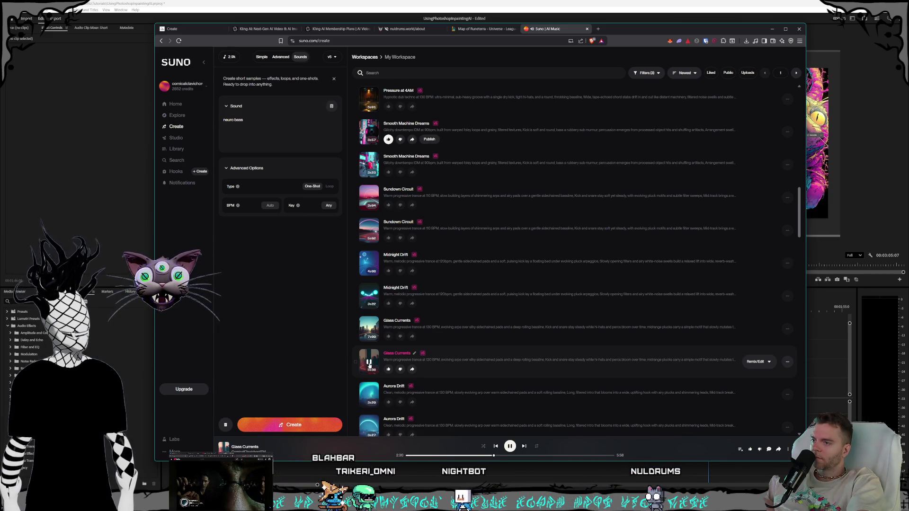
scroll(369, 363, "up", 5)
scroll(515, 370, "up", 5)
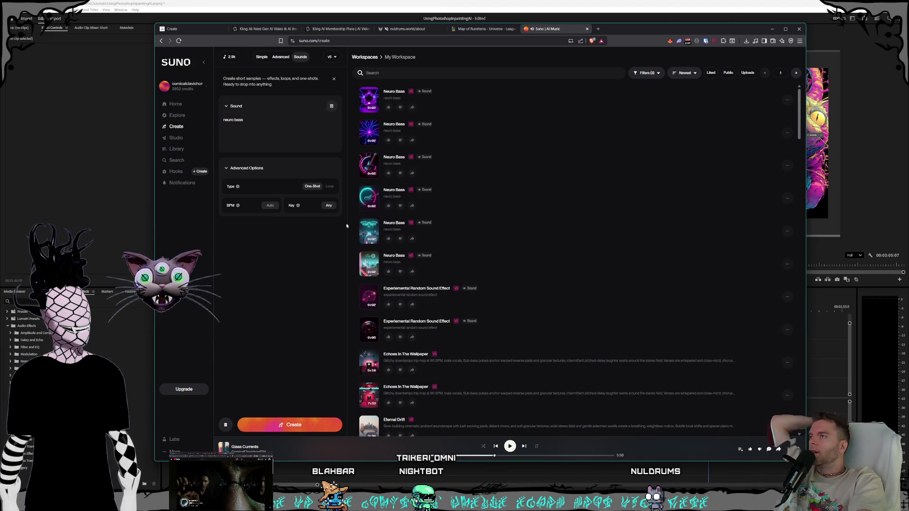
Flip through the Map of Runeterra, nuldrums and Kling AI Membership Plans pages.
left_click(483, 30)
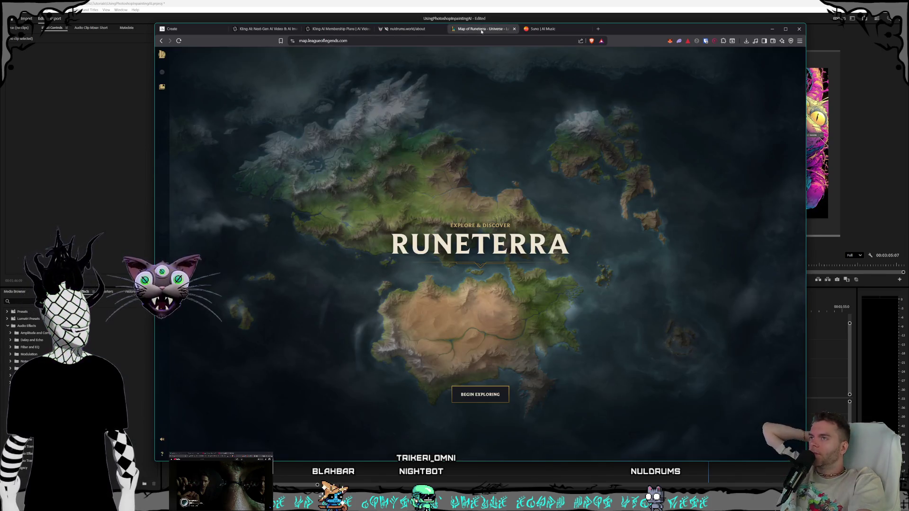
left_click(421, 30)
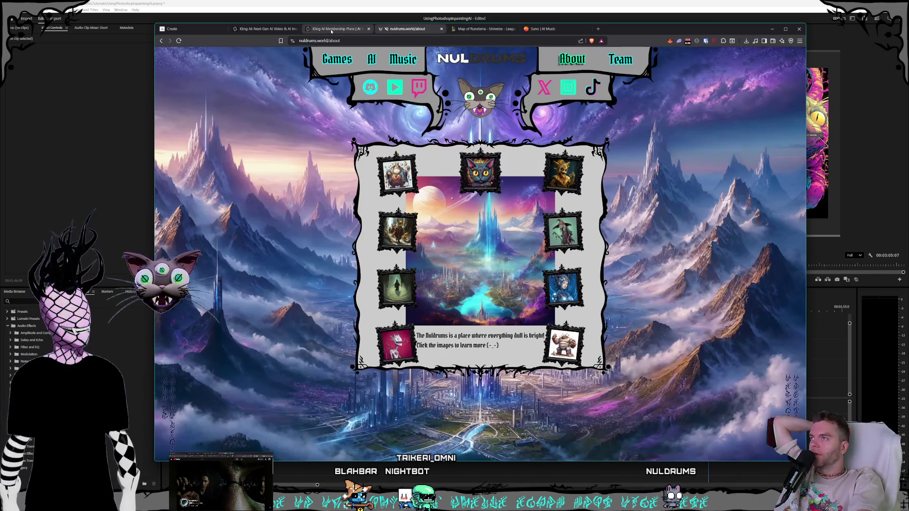
left_click(335, 30)
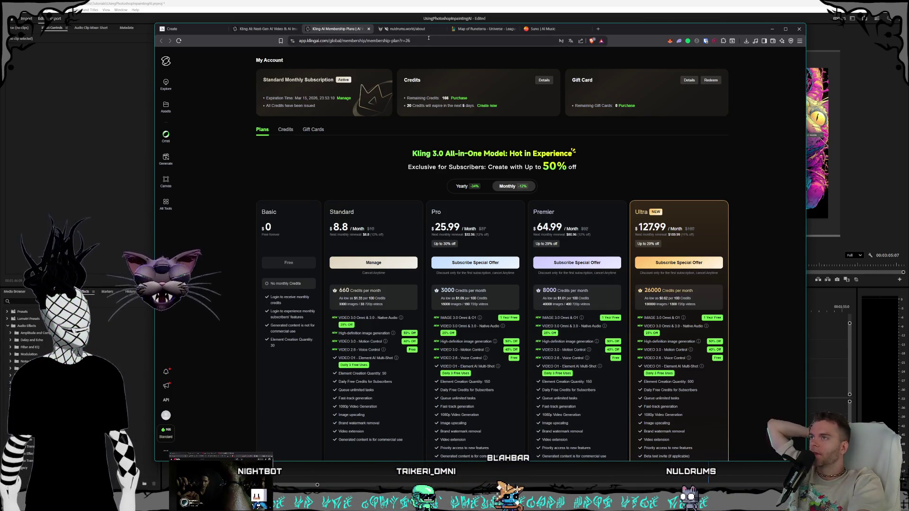
left_click(405, 29)
left_click(480, 30)
left_click(405, 29)
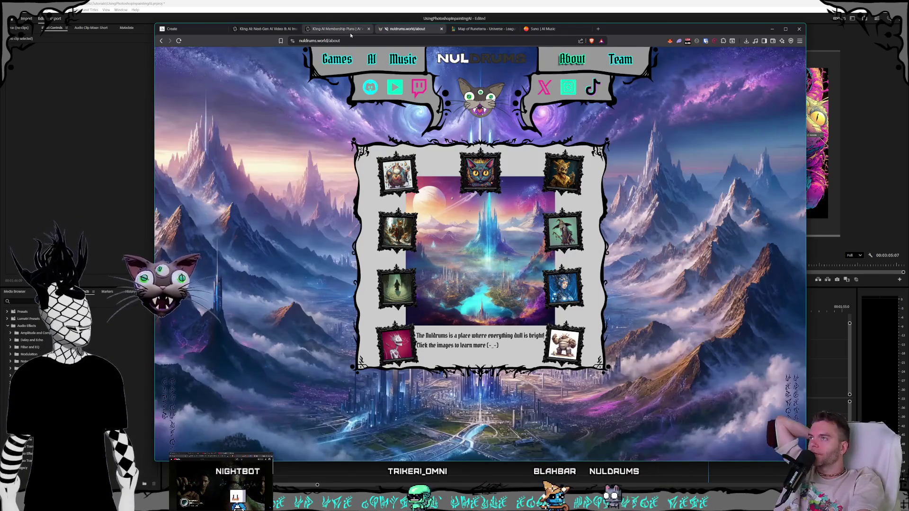
left_click(334, 29)
Play the eagle video on the Kling AI generation page, then return to Premiere Pro.
left_click(267, 29)
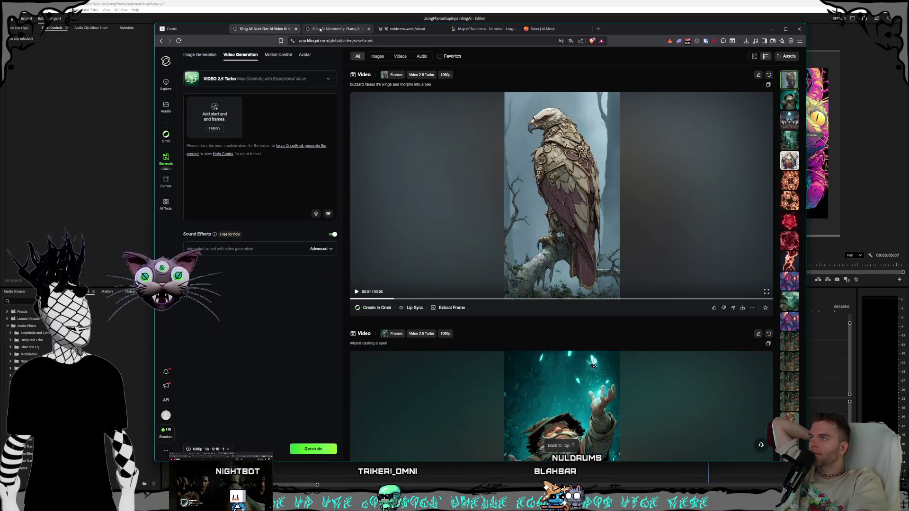
left_click(563, 212)
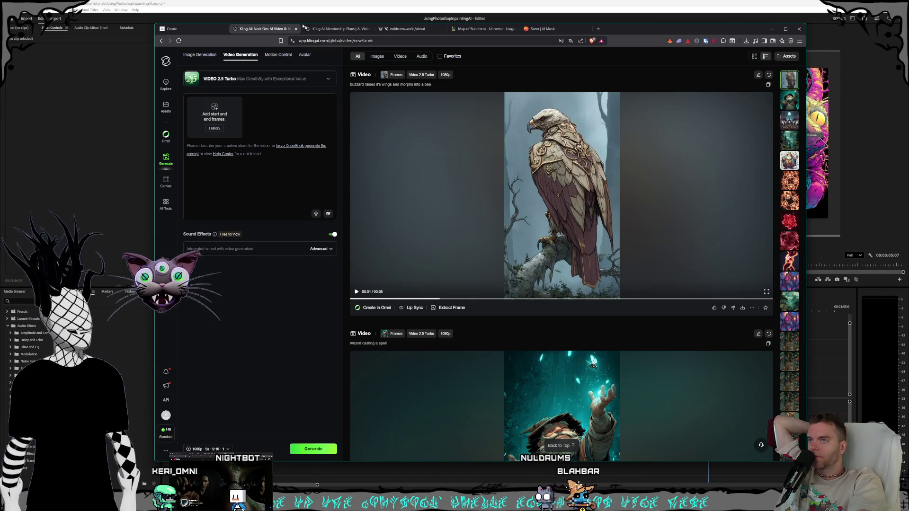
left_click(334, 30)
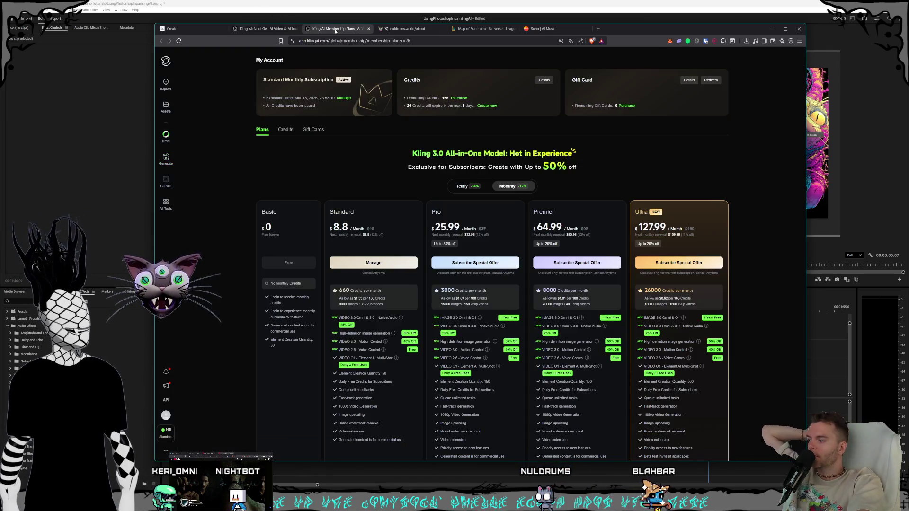
left_click(207, 29)
key("alt+Tab")
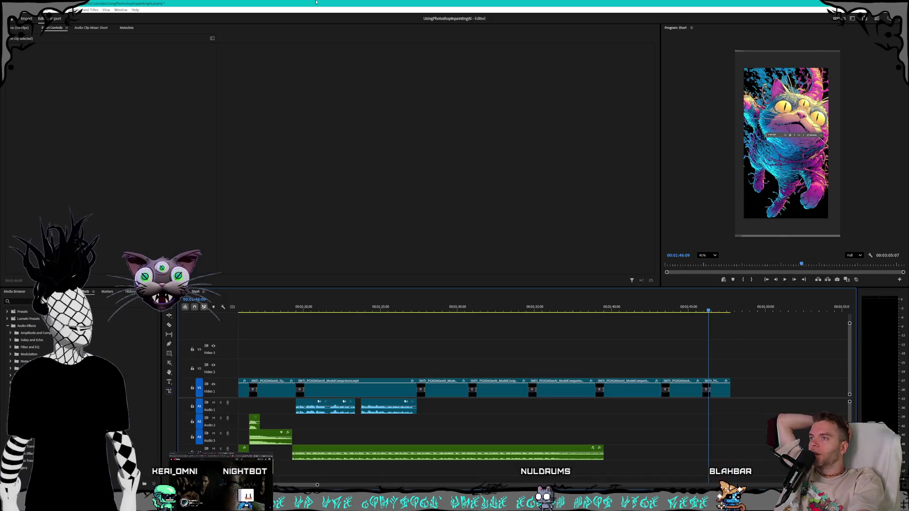
Drag the far-right short clip to sit directly after the main run of clips on V1/A1.
mouse_move(692, 307)
left_mouse_down()
mouse_move(727, 301)
mouse_move(672, 306)
left_mouse_up()
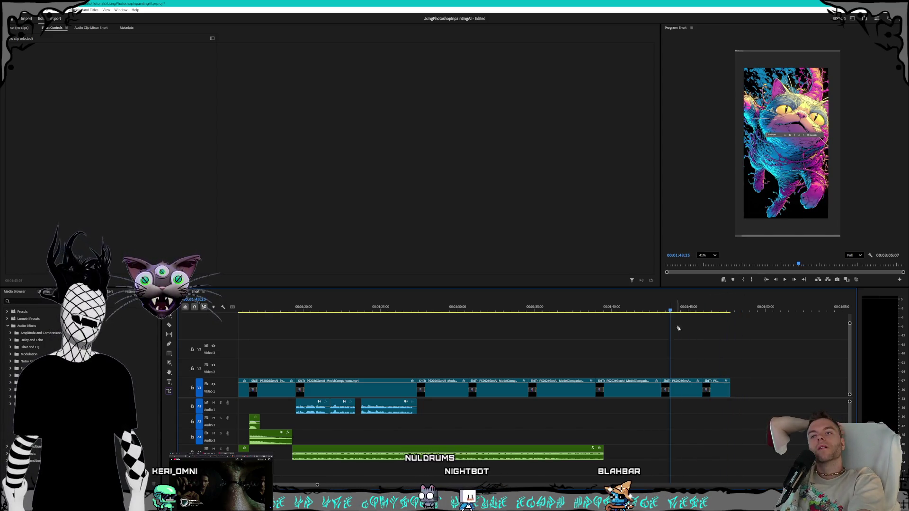
scroll(693, 343, "down", 2)
scroll(657, 385, "down", 2)
scroll(668, 391, "down", 2)
scroll(678, 398, "down", 2)
scroll(685, 403, "down", 2)
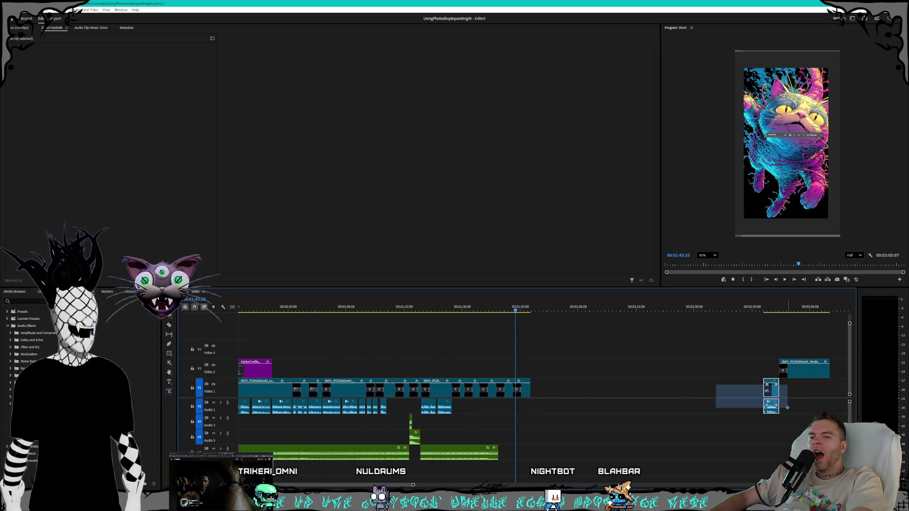
double_click(771, 390)
left_click_drag(770, 390, 546, 398)
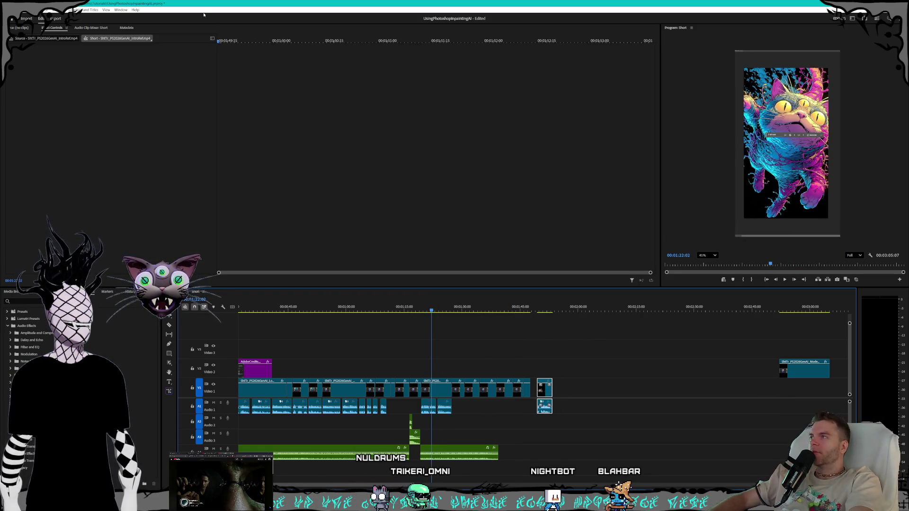
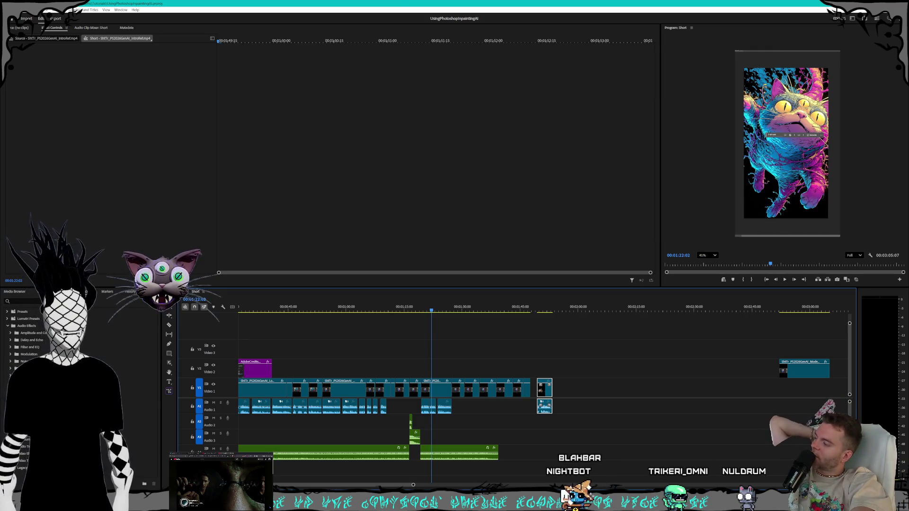
type("compression")
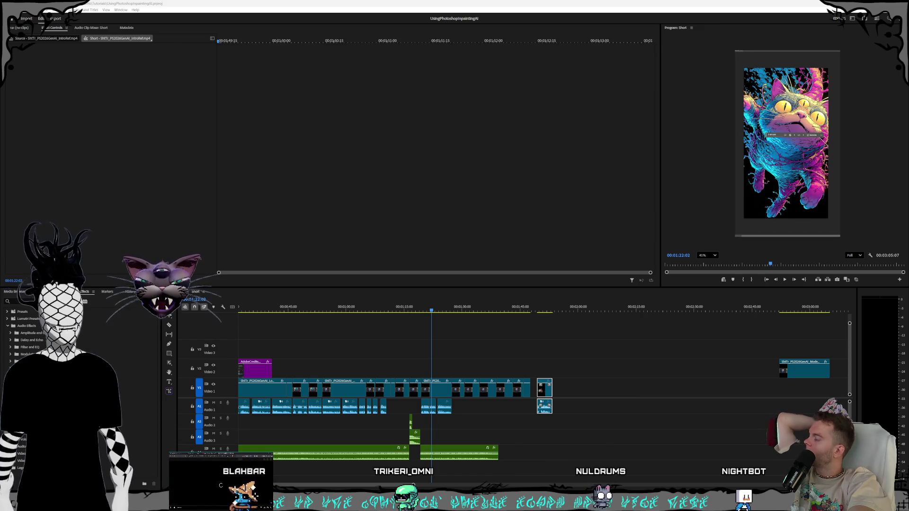
type("compress")
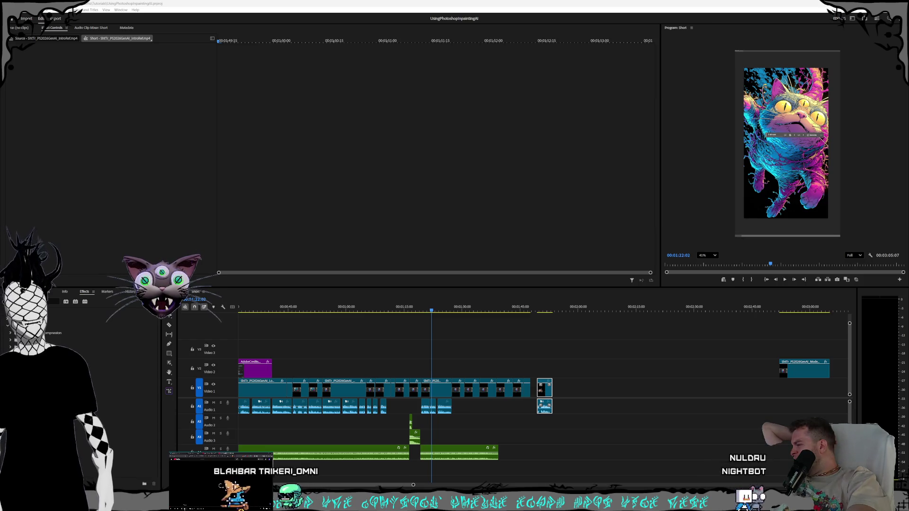
Clear the Effects search filter in Premiere and switch back to the Midjourney browser.
key("BackSpace")
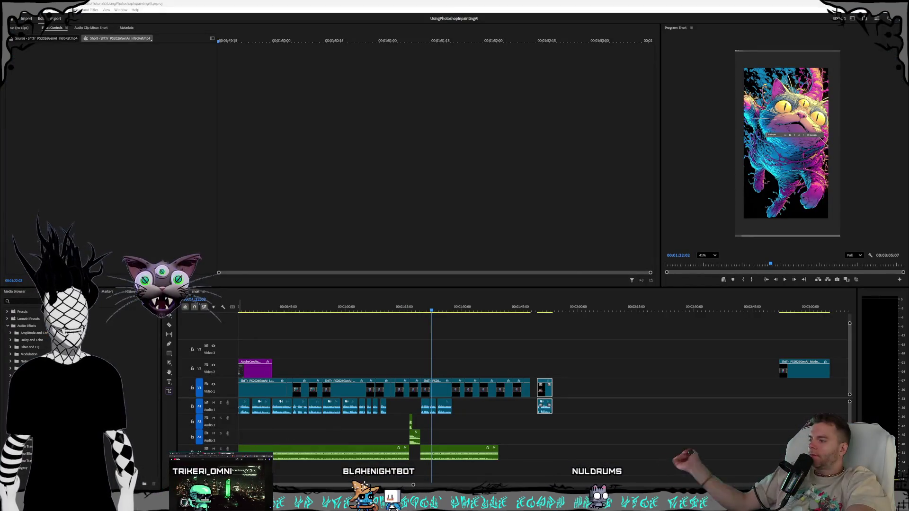
key("alt+Tab")
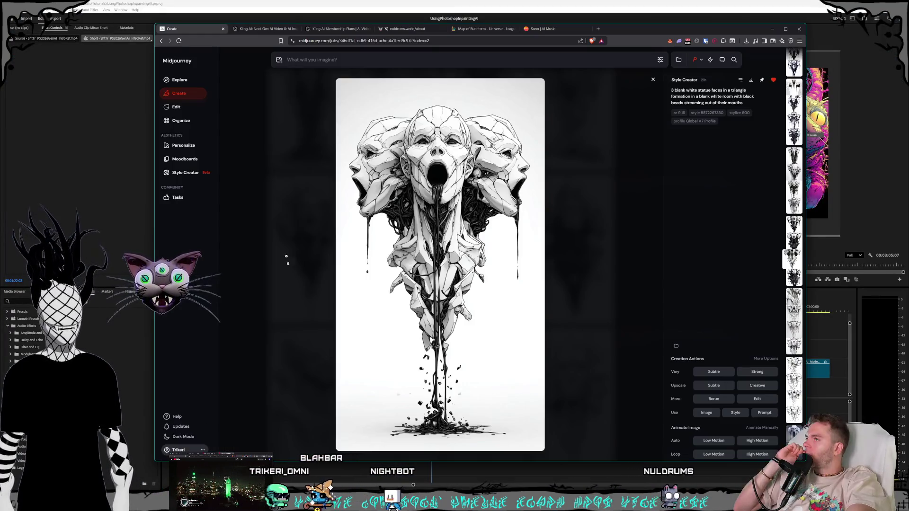
Glance at the Kling AI tab, close the open image in Midjourney, and go to Style Creator.
left_click(250, 29)
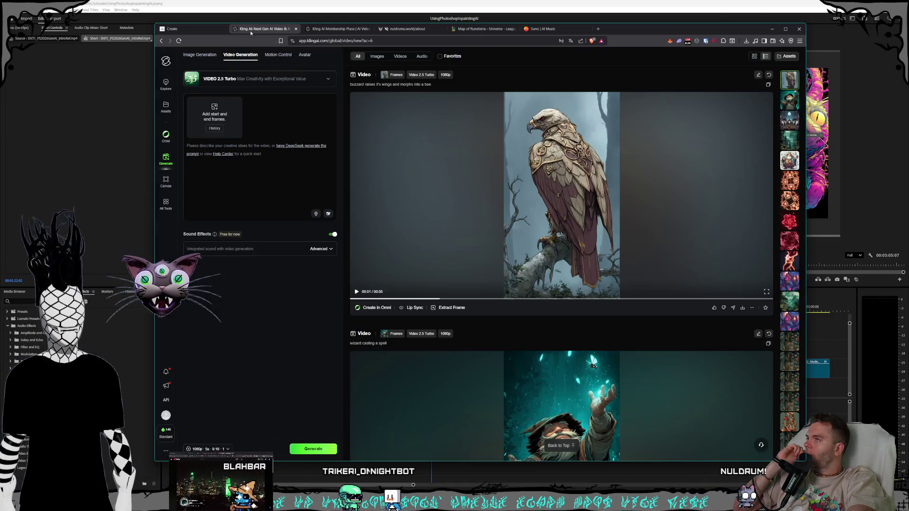
left_click(185, 29)
key("Escape")
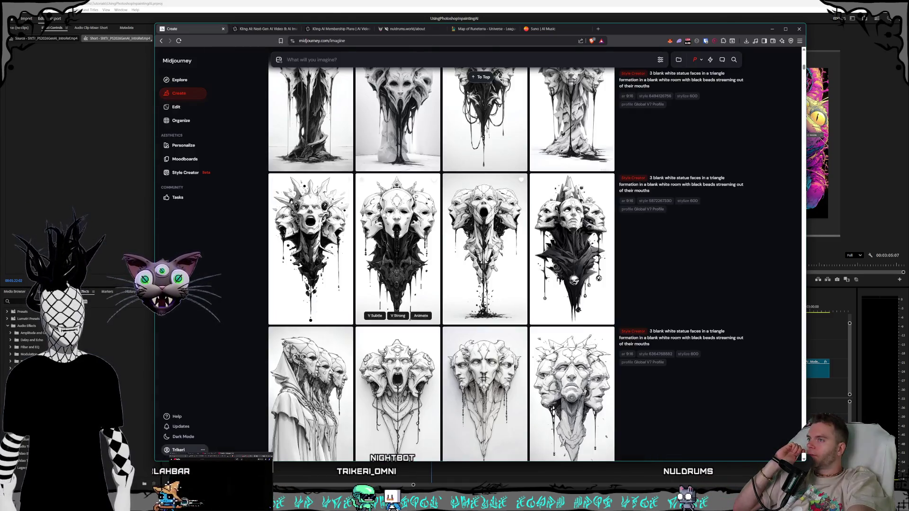
scroll(441, 270, "down", 10)
scroll(519, 278, "up", 10)
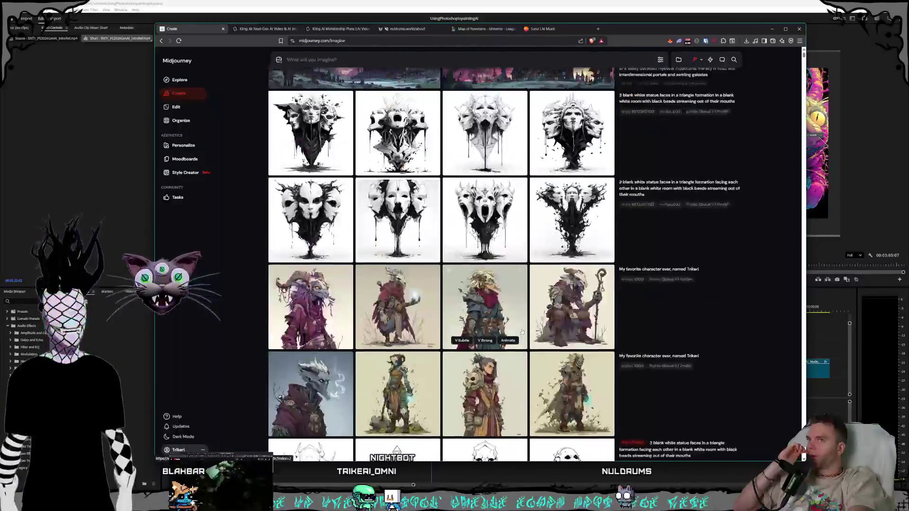
scroll(519, 313, "up", 3)
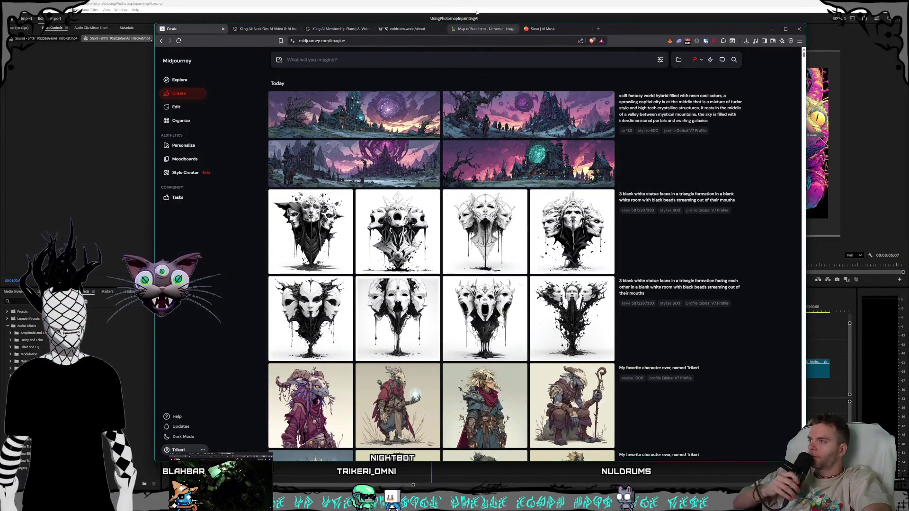
left_click(182, 173)
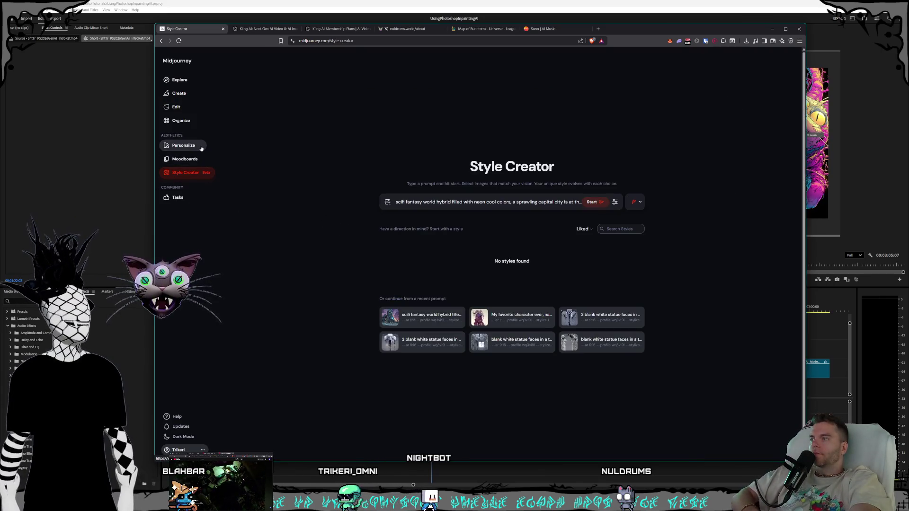
On the Personalize page, check the Global V7 Profile options and create a new profile.
left_click(186, 146)
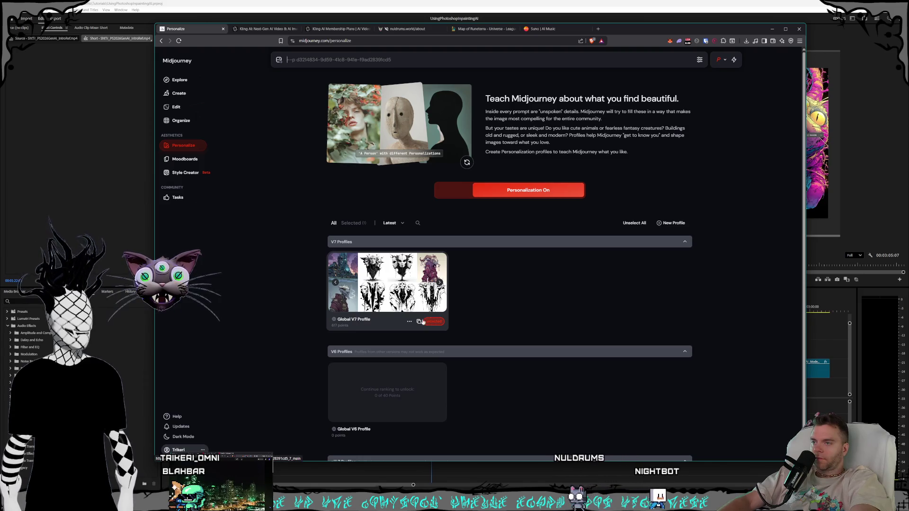
left_click(410, 322)
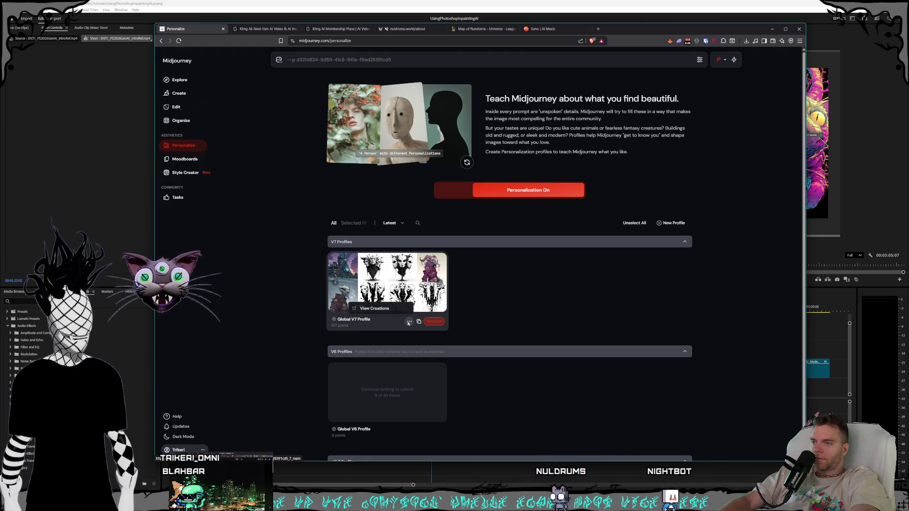
left_click(524, 315)
mouse_move(387, 283)
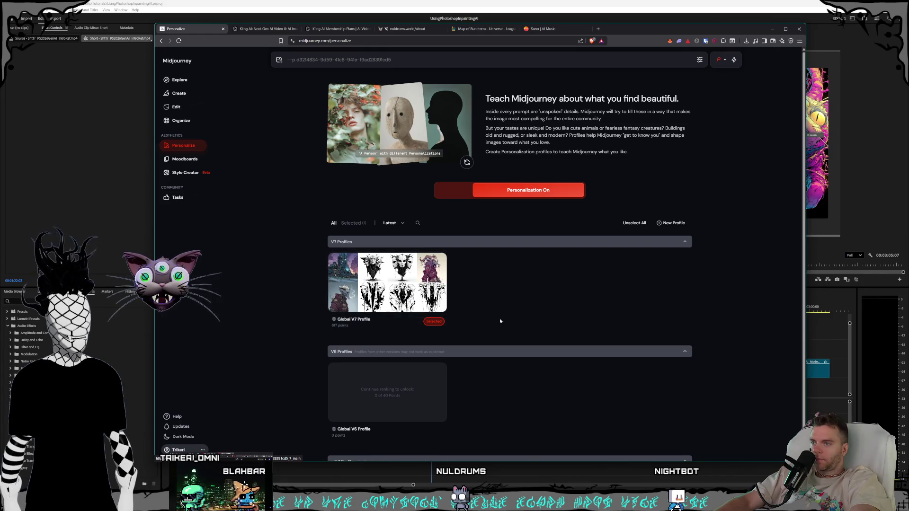
left_click(671, 225)
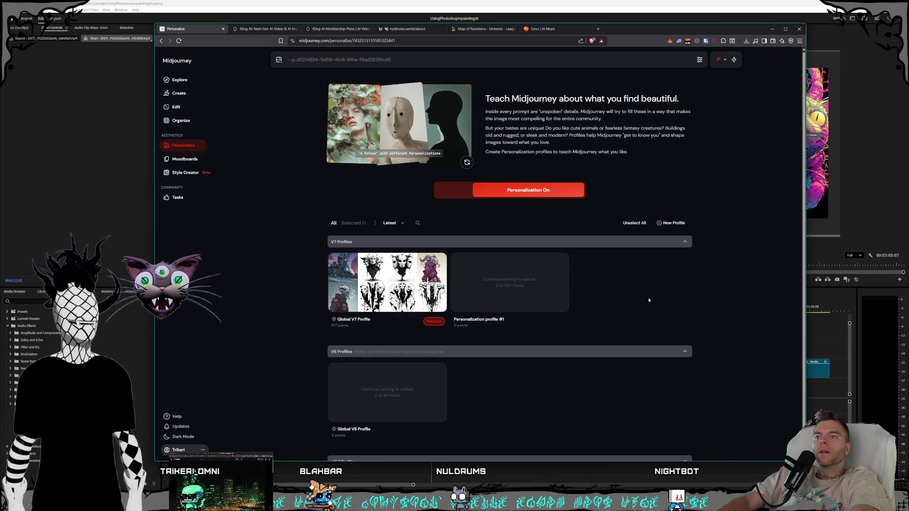
mouse_move(510, 283)
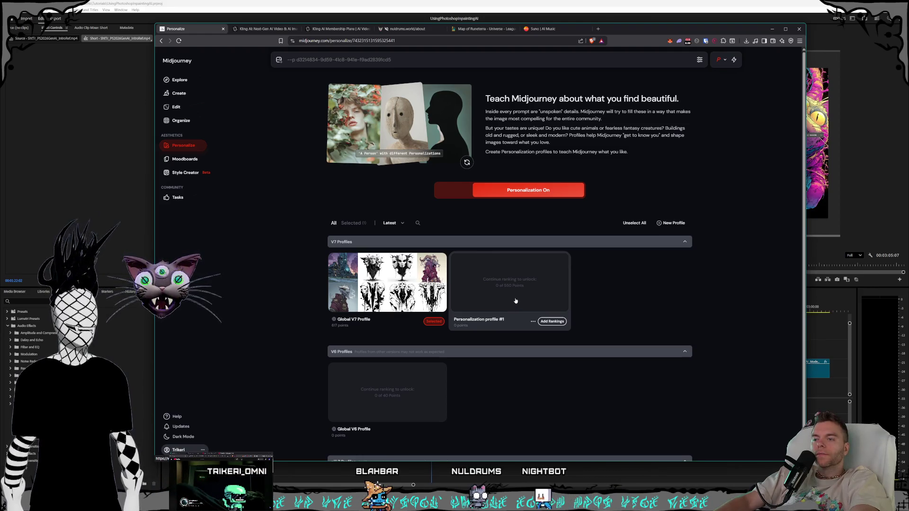
Start ranking and like the knight, bearded man, garden house sketch and skull alchemist sketch.
left_click(515, 301)
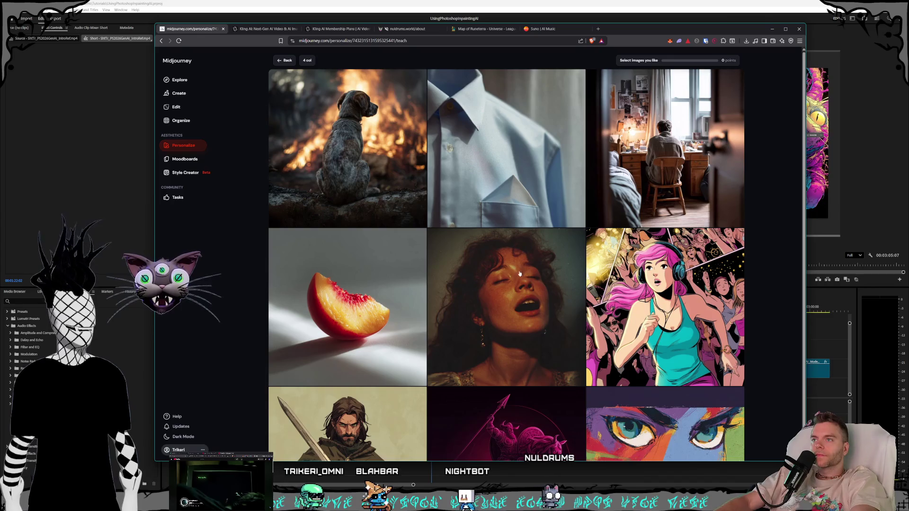
scroll(527, 174, "down", 5)
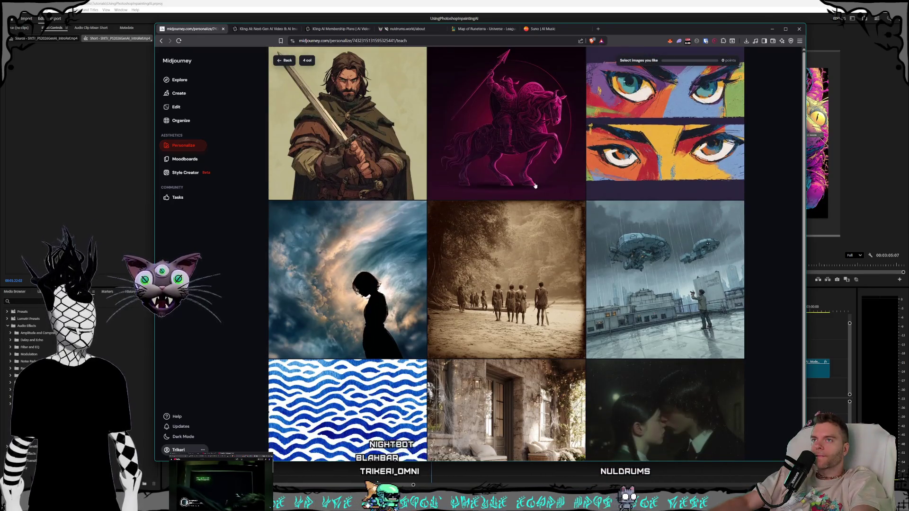
scroll(534, 183, "up", 2)
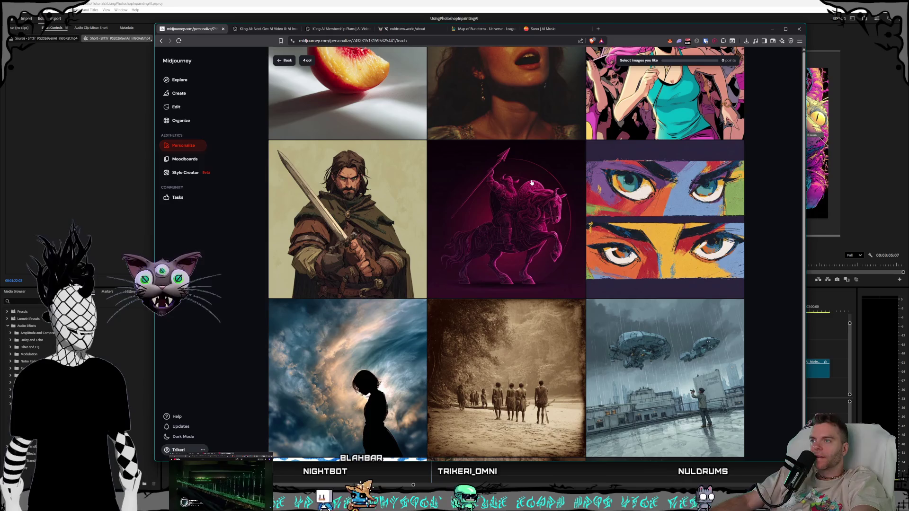
scroll(532, 182, "down", 3)
scroll(531, 183, "up", 2)
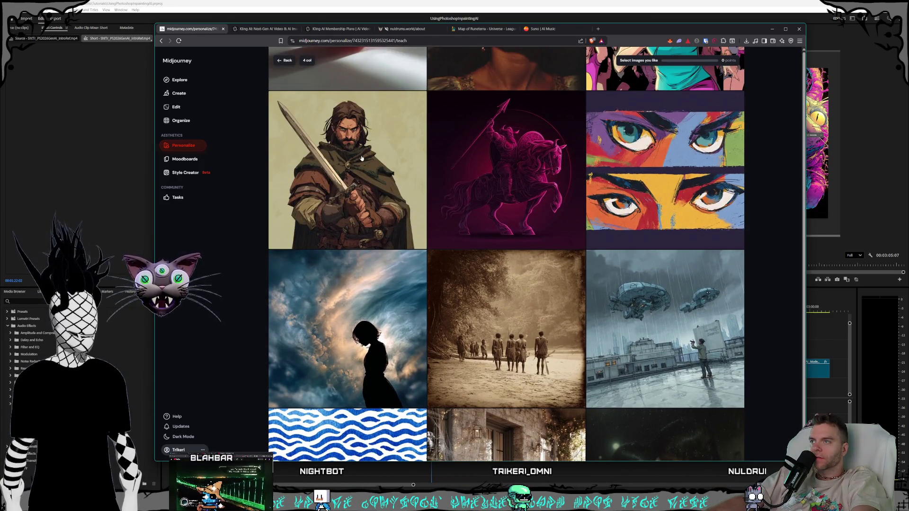
scroll(524, 191, "down", 5)
scroll(521, 191, "down", 4)
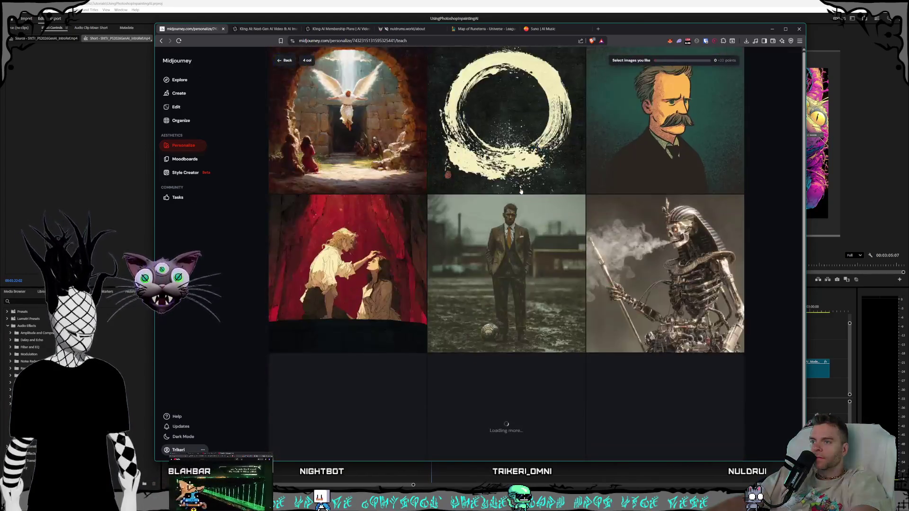
scroll(521, 190, "down", 1)
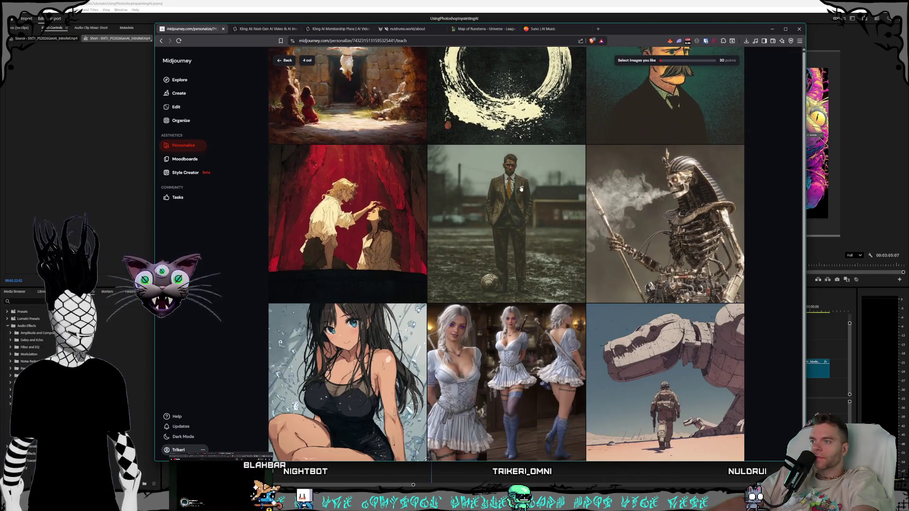
scroll(521, 189, "down", 3)
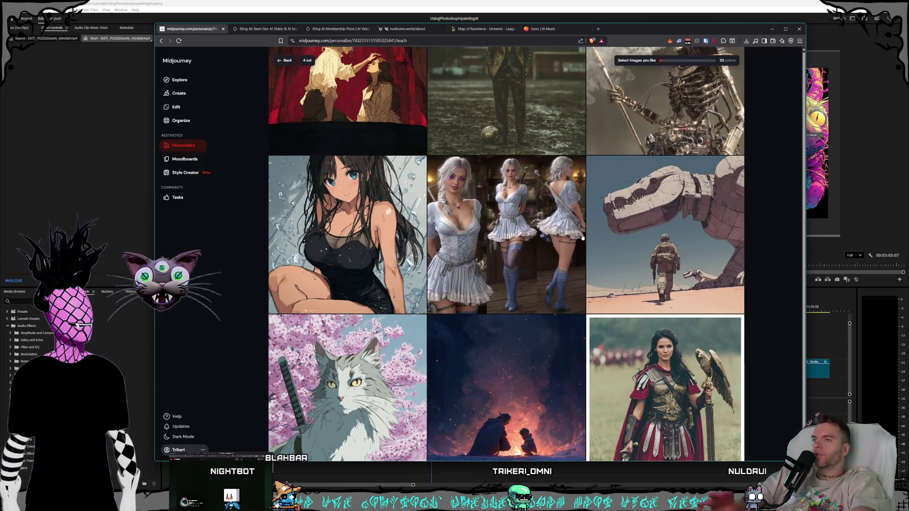
scroll(573, 247, "down", 2)
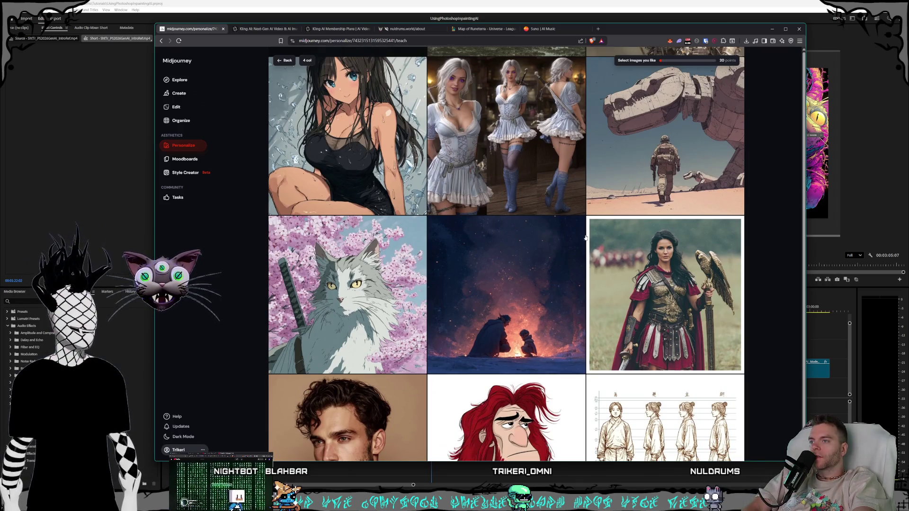
scroll(586, 237, "down", 1)
scroll(586, 237, "down", 2)
scroll(585, 238, "down", 2)
scroll(586, 239, "down", 2)
scroll(586, 238, "down", 3)
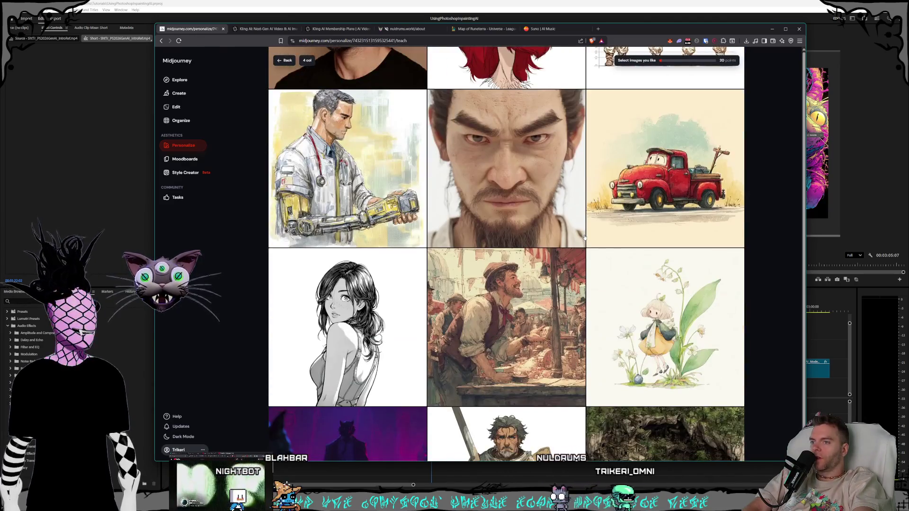
scroll(586, 238, "down", 3)
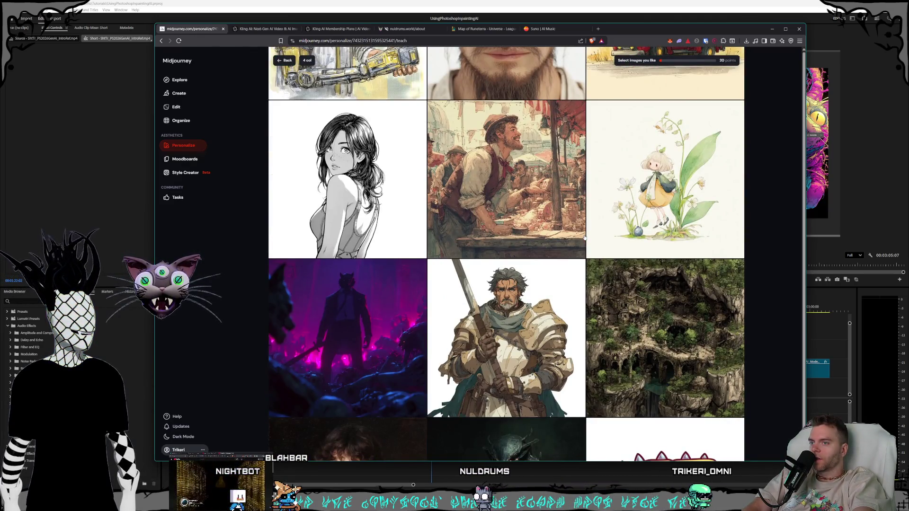
scroll(505, 221, "down", 2)
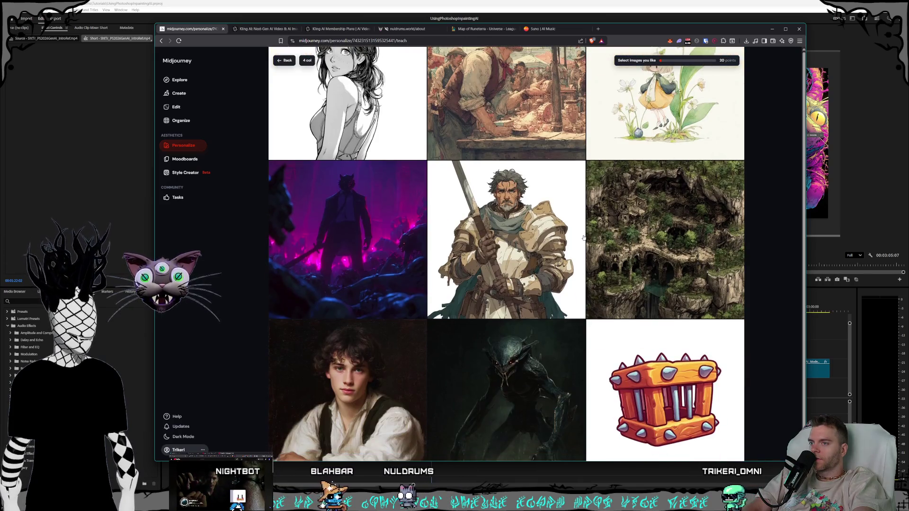
left_click(505, 221)
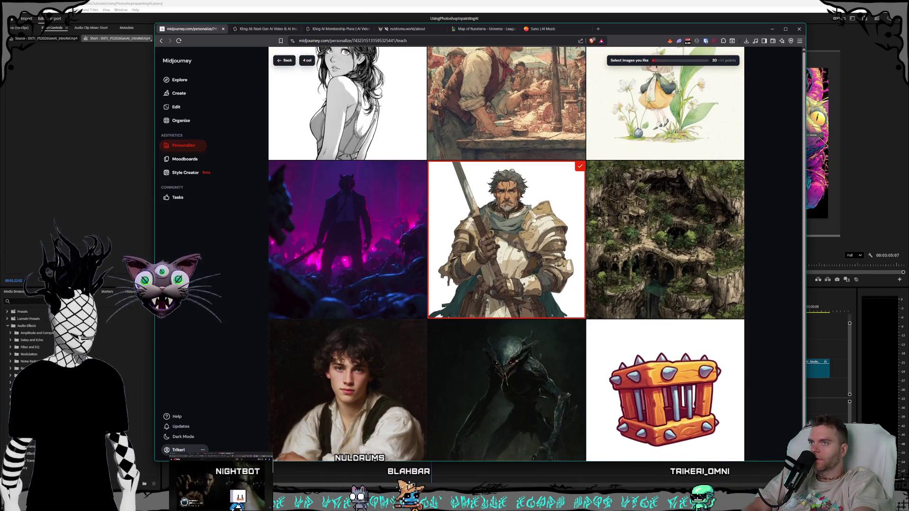
scroll(526, 221, "down", 2)
scroll(549, 221, "down", 3)
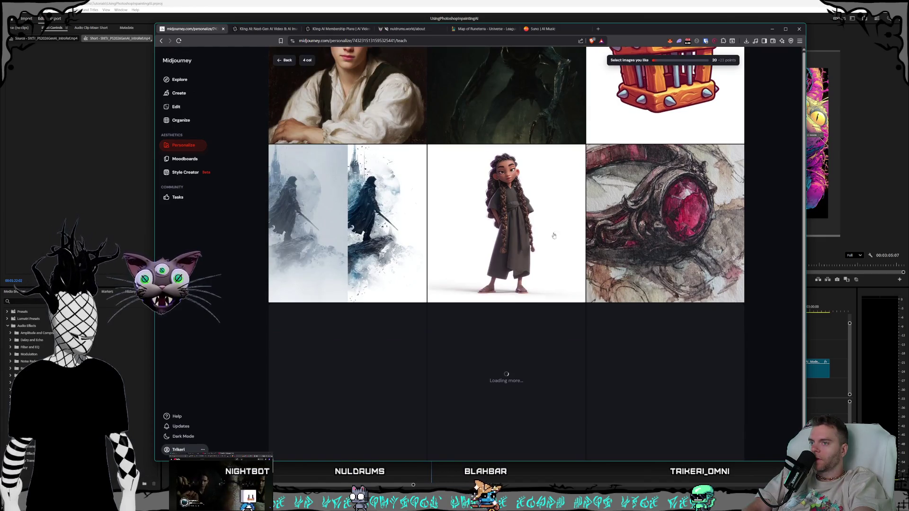
scroll(561, 242, "down", 1)
scroll(577, 270, "down", 2)
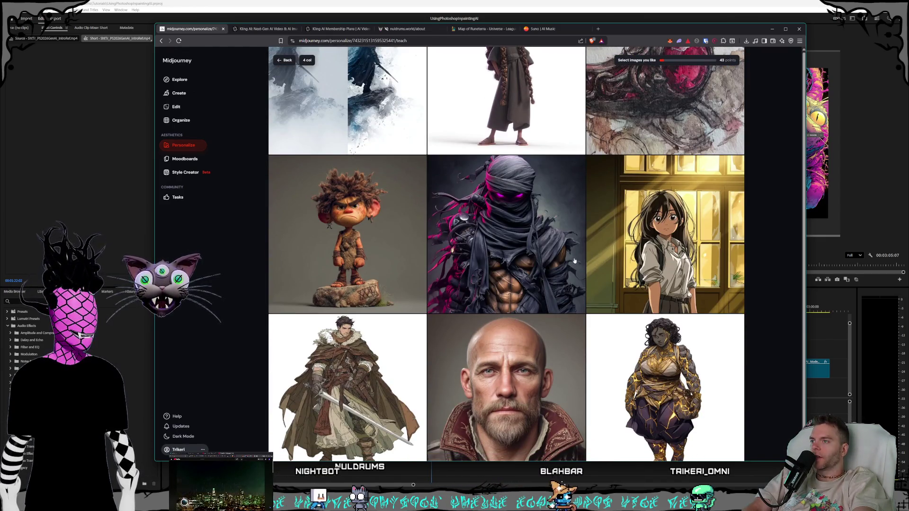
scroll(577, 265, "down", 2)
scroll(574, 261, "down", 2)
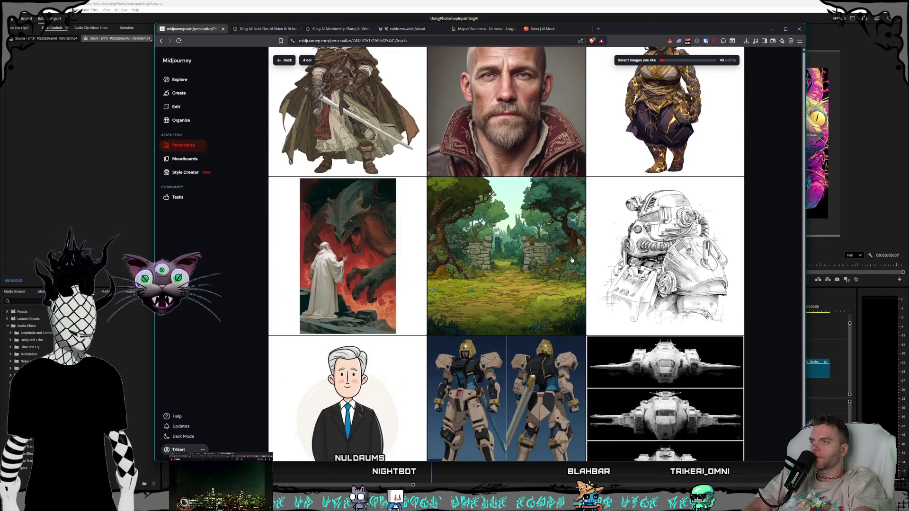
scroll(571, 260, "down", 2)
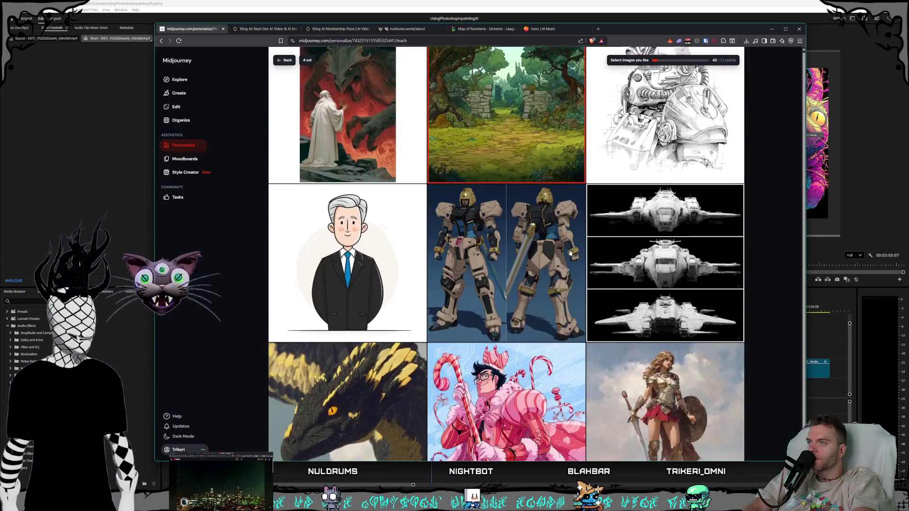
scroll(569, 255, "down", 2)
scroll(570, 254, "down", 2)
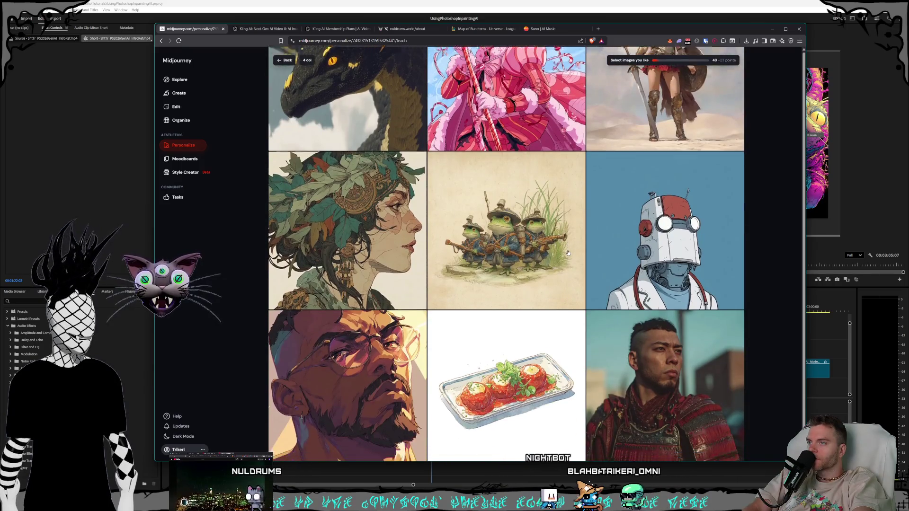
scroll(568, 254, "down", 1)
scroll(567, 253, "down", 1)
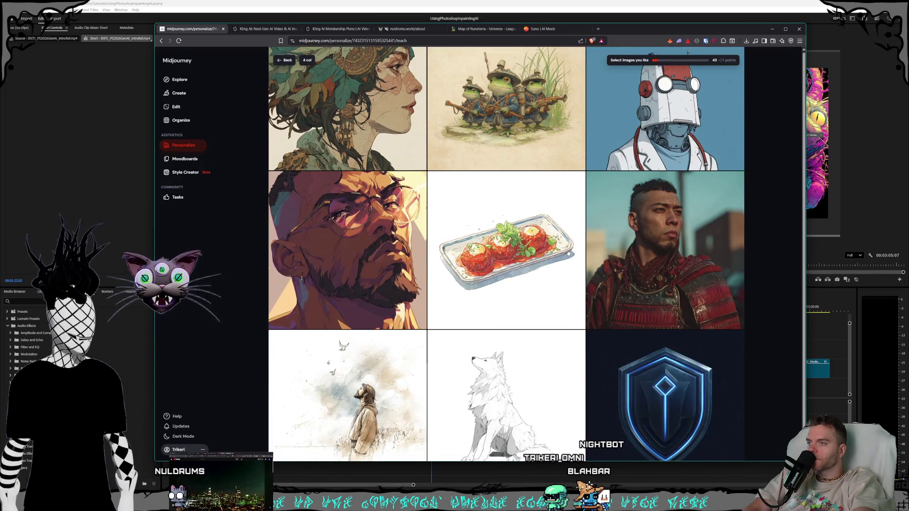
scroll(349, 203, "down", 1)
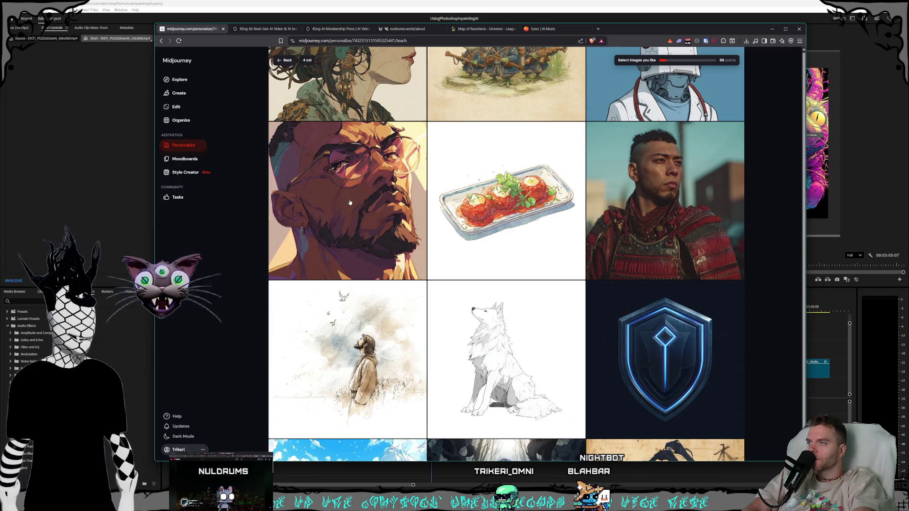
left_click(349, 203)
scroll(582, 243, "down", 2)
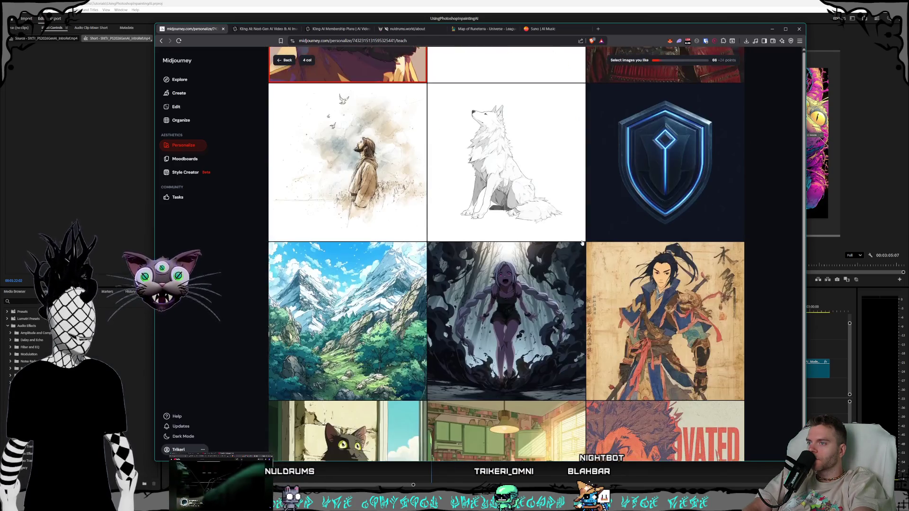
scroll(583, 243, "down", 1)
scroll(555, 233, "down", 2)
scroll(555, 233, "down", 1)
scroll(554, 233, "down", 2)
scroll(554, 233, "down", 2)
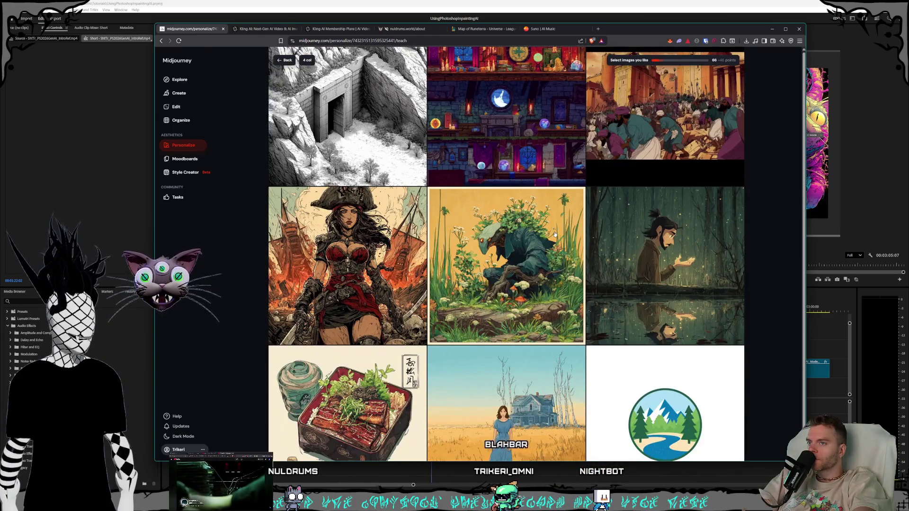
scroll(555, 235, "down", 1)
scroll(555, 234, "down", 1)
scroll(555, 234, "down", 1)
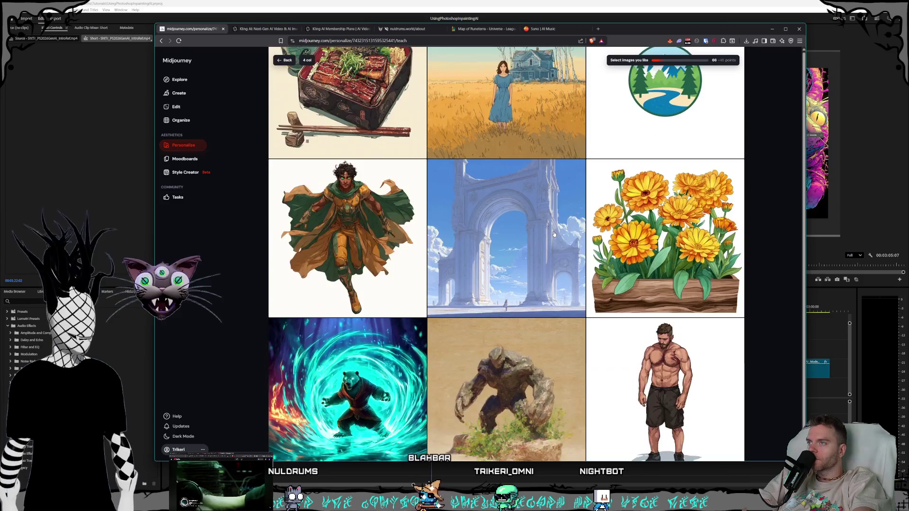
scroll(553, 234, "down", 1)
scroll(553, 235, "down", 1)
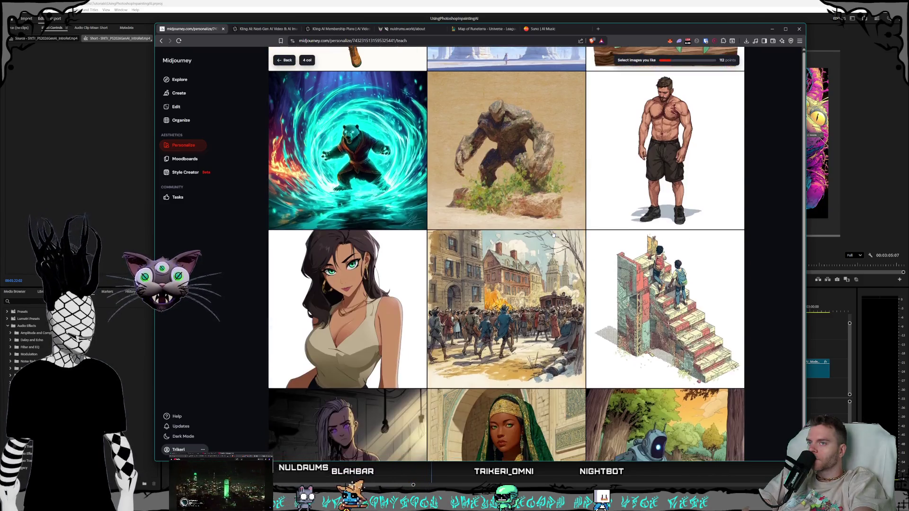
scroll(553, 234, "down", 1)
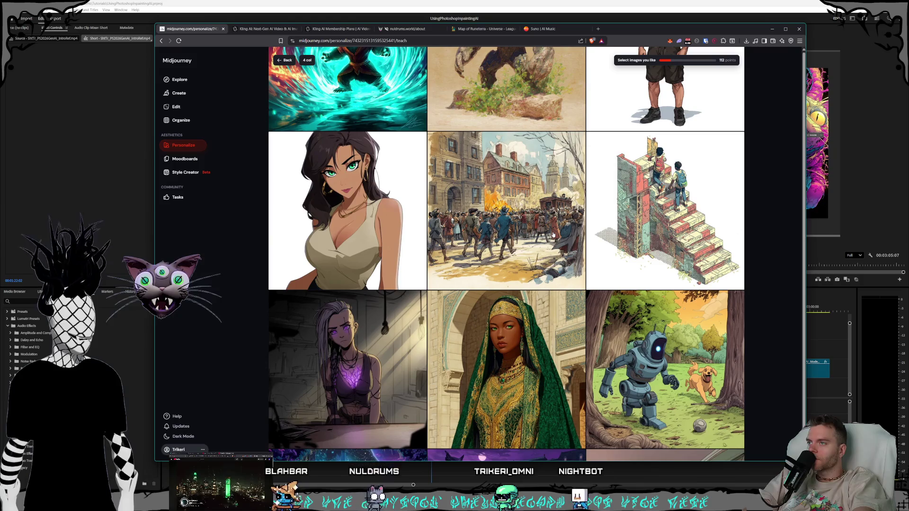
scroll(553, 235, "down", 1)
scroll(554, 234, "down", 1)
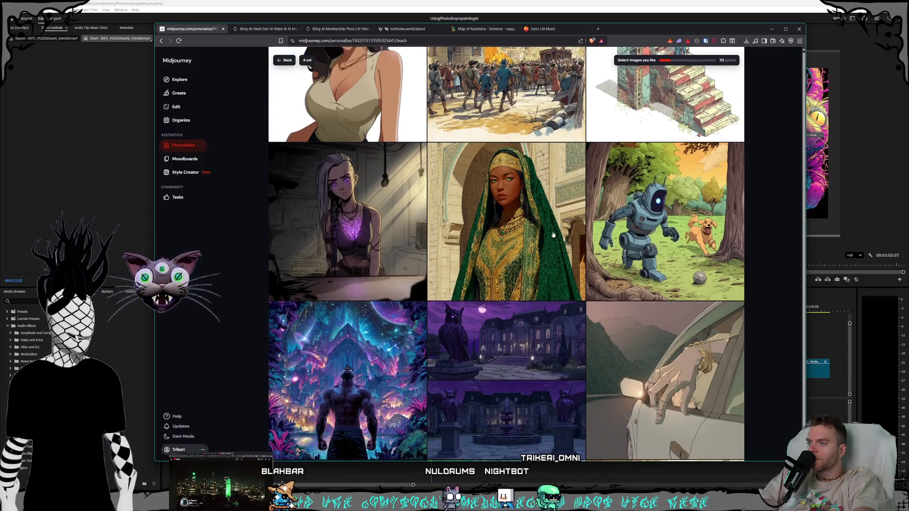
scroll(554, 235, "down", 1)
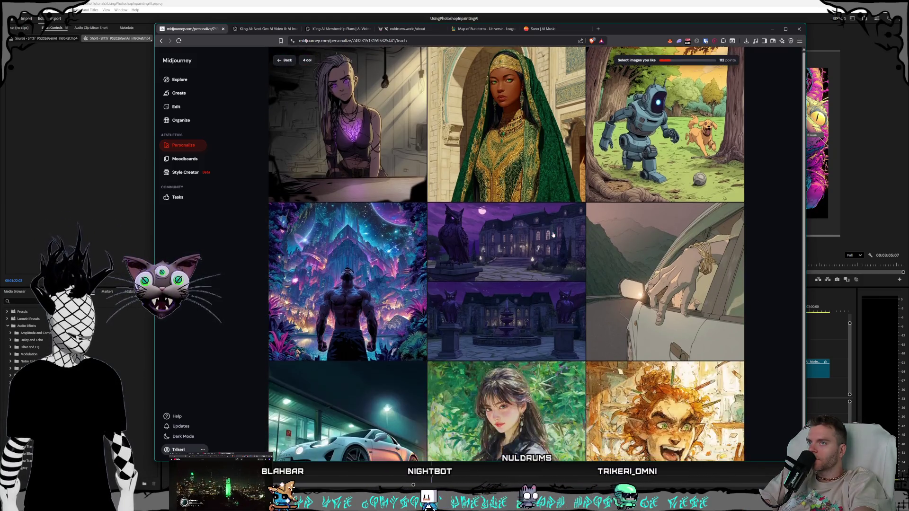
scroll(553, 235, "down", 1)
scroll(554, 235, "down", 1)
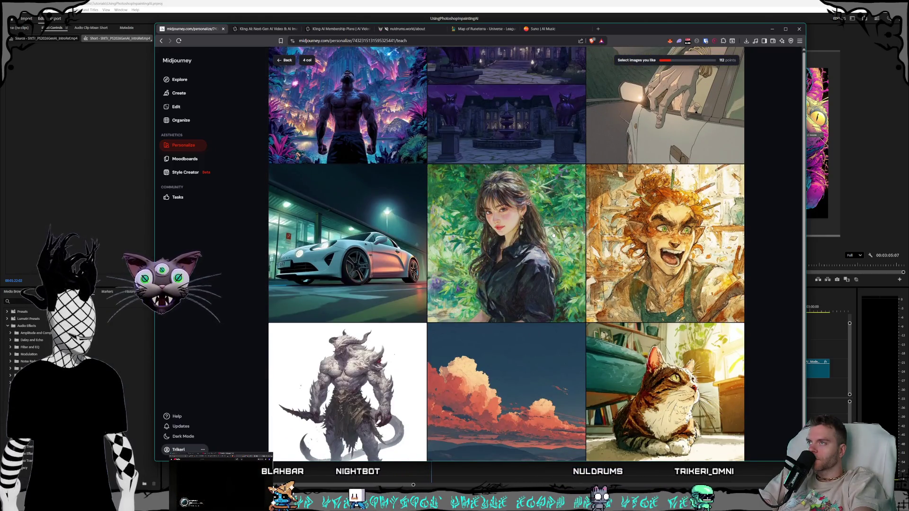
scroll(554, 234, "down", 1)
scroll(553, 234, "up", 2)
scroll(553, 234, "down", 1)
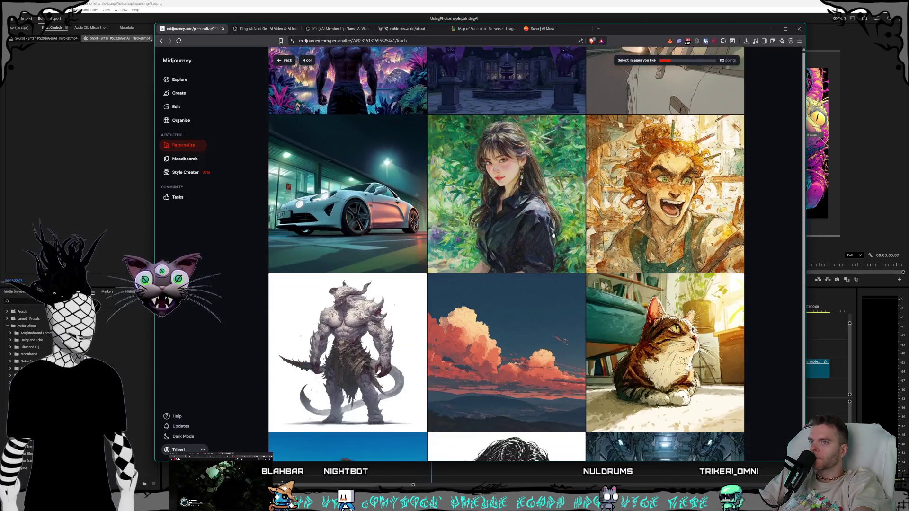
scroll(553, 234, "down", 1)
scroll(553, 235, "down", 1)
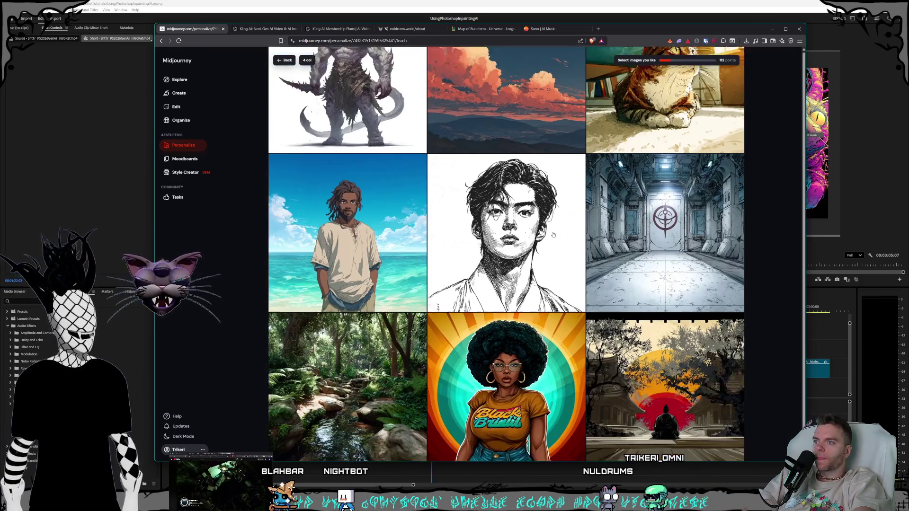
scroll(554, 235, "down", 1)
scroll(554, 235, "up", 1)
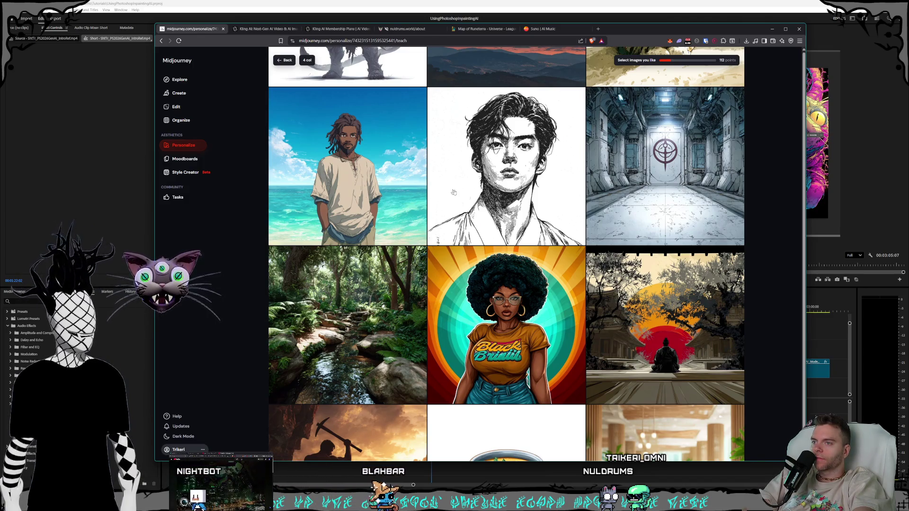
scroll(440, 189, "down", 1)
scroll(449, 192, "down", 1)
scroll(462, 196, "down", 1)
scroll(475, 201, "down", 1)
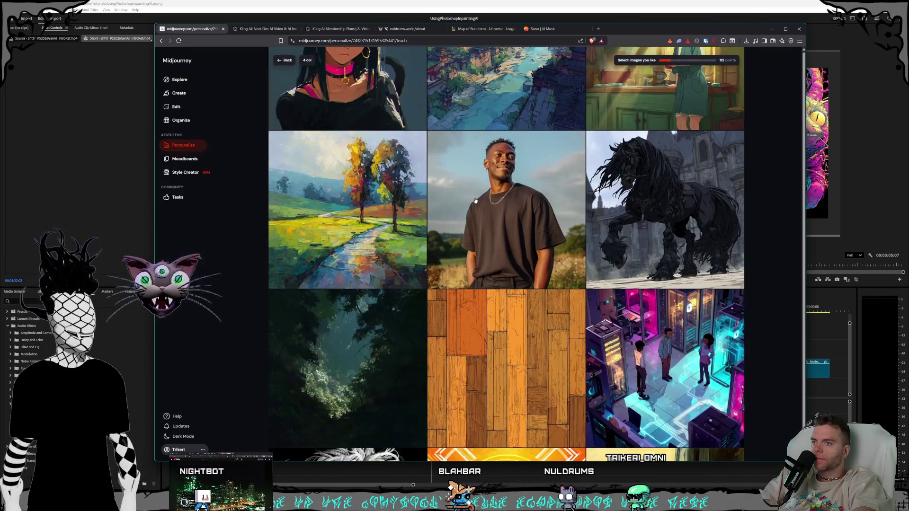
scroll(475, 200, "down", 1)
scroll(475, 200, "up", 1)
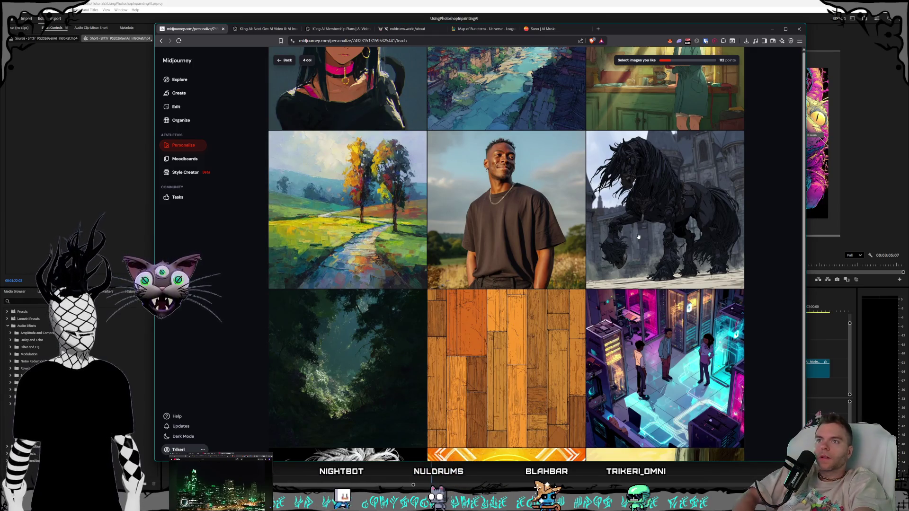
scroll(649, 229, "down", 3)
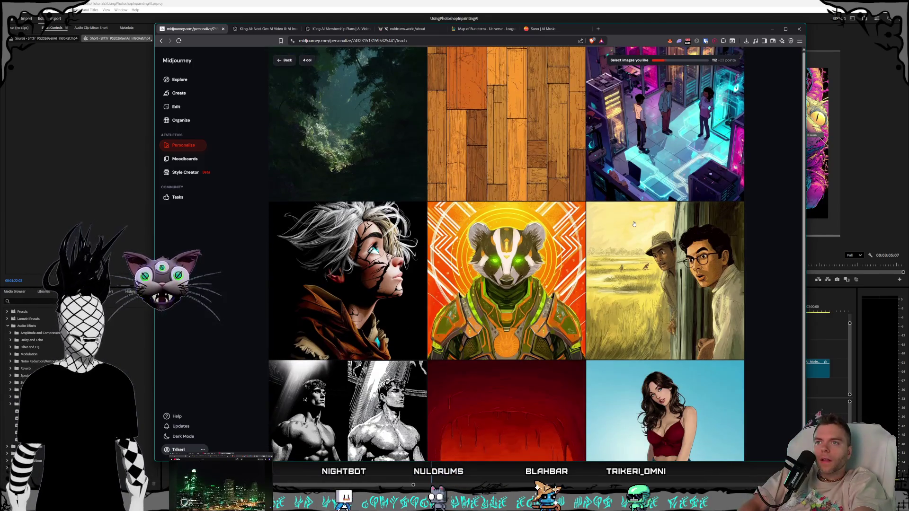
scroll(633, 224, "up", 1)
scroll(632, 223, "down", 1)
scroll(630, 223, "down", 2)
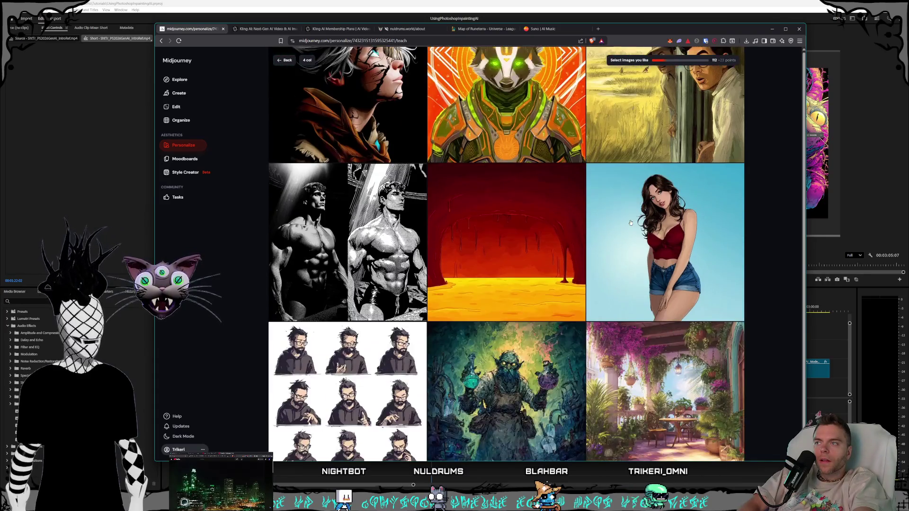
scroll(631, 223, "down", 1)
scroll(630, 223, "down", 2)
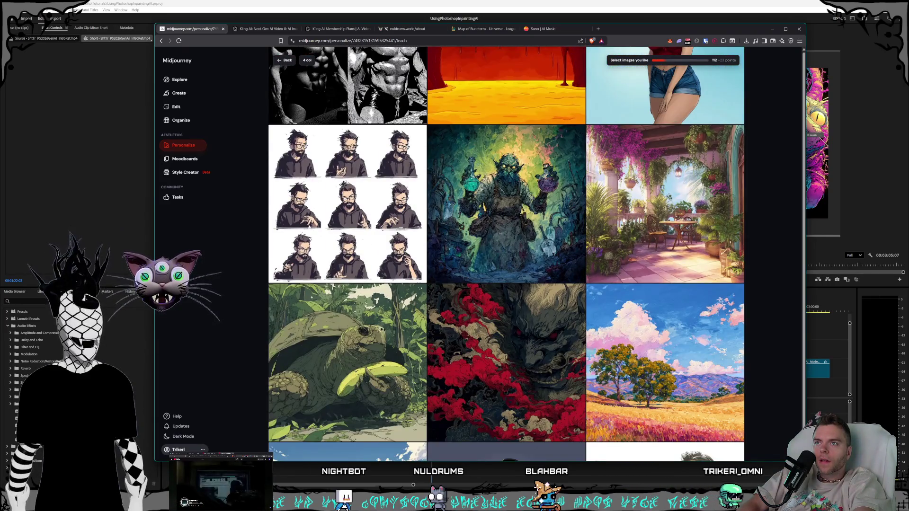
scroll(542, 201, "down", 2)
scroll(542, 201, "down", 1)
scroll(533, 198, "down", 1)
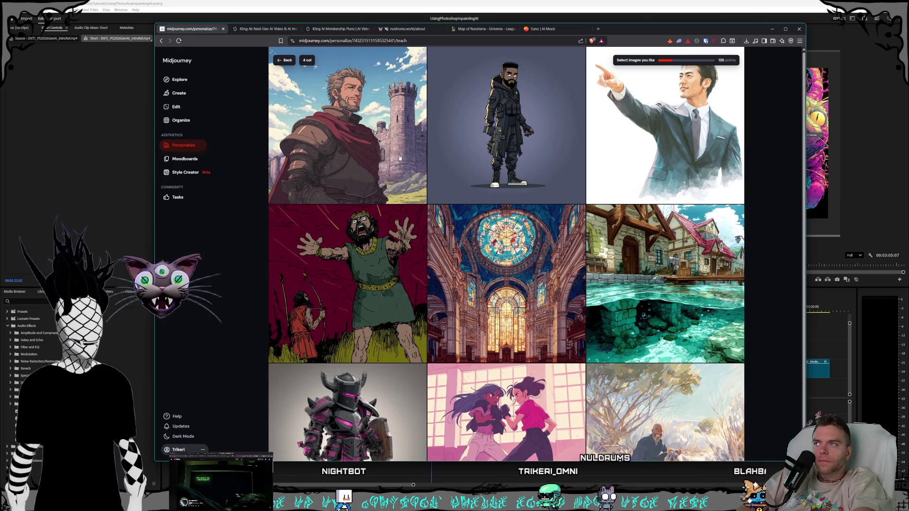
scroll(406, 160, "down", 2)
scroll(496, 179, "up", 1)
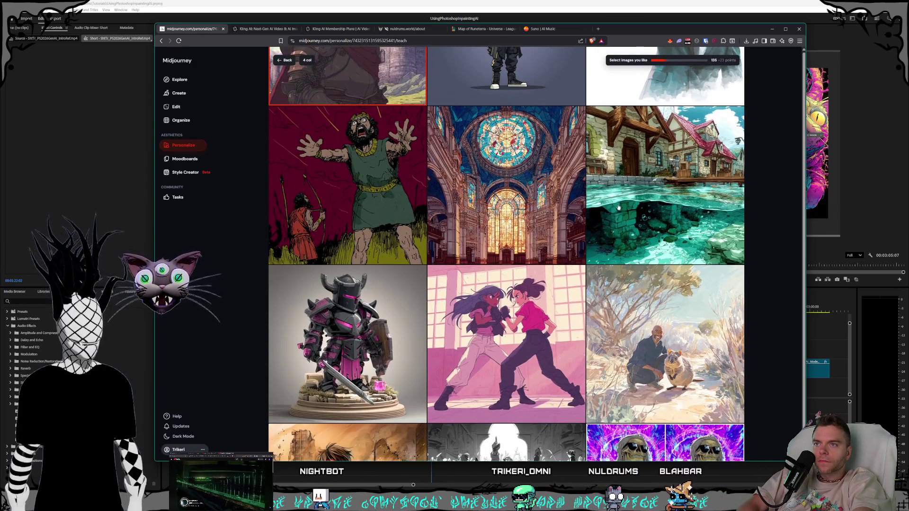
scroll(648, 211, "down", 3)
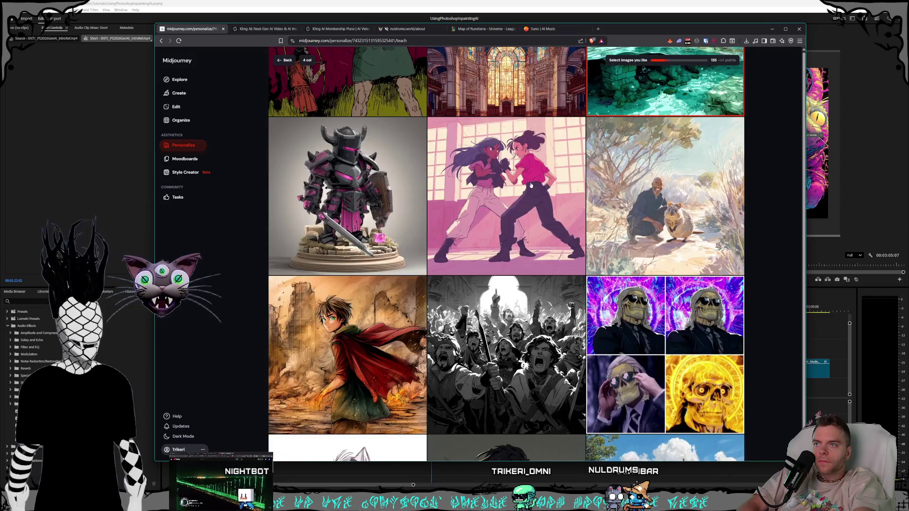
scroll(531, 185, "down", 2)
scroll(530, 185, "down", 1)
scroll(531, 186, "down", 2)
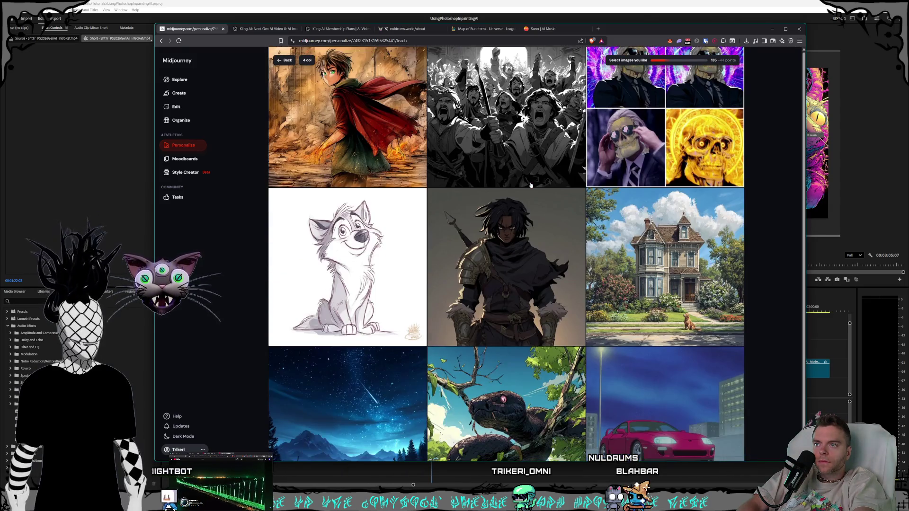
scroll(531, 184, "down", 2)
scroll(530, 185, "down", 3)
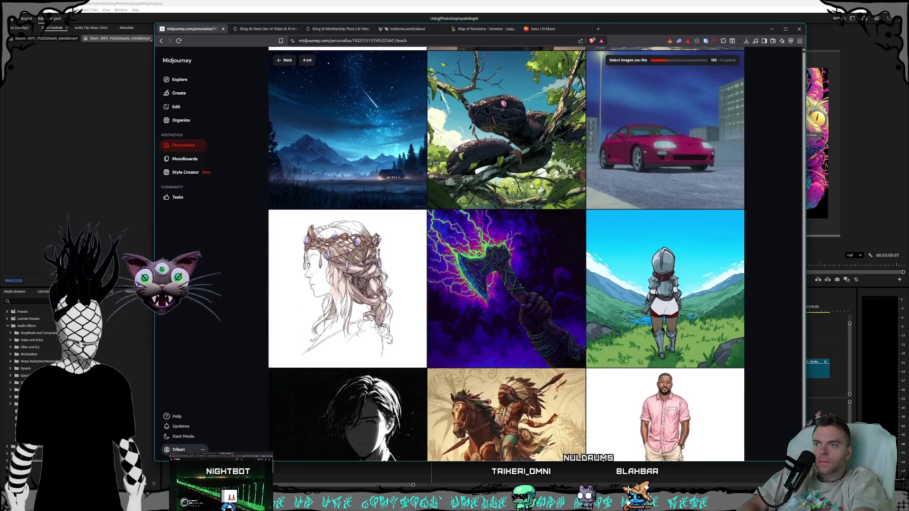
scroll(531, 185, "up", 1)
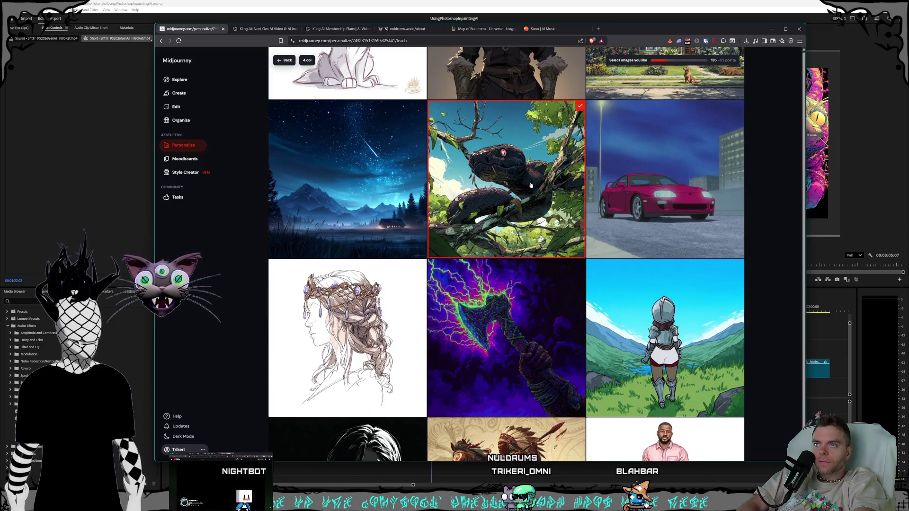
scroll(530, 185, "down", 2)
scroll(531, 185, "down", 1)
scroll(530, 185, "down", 1)
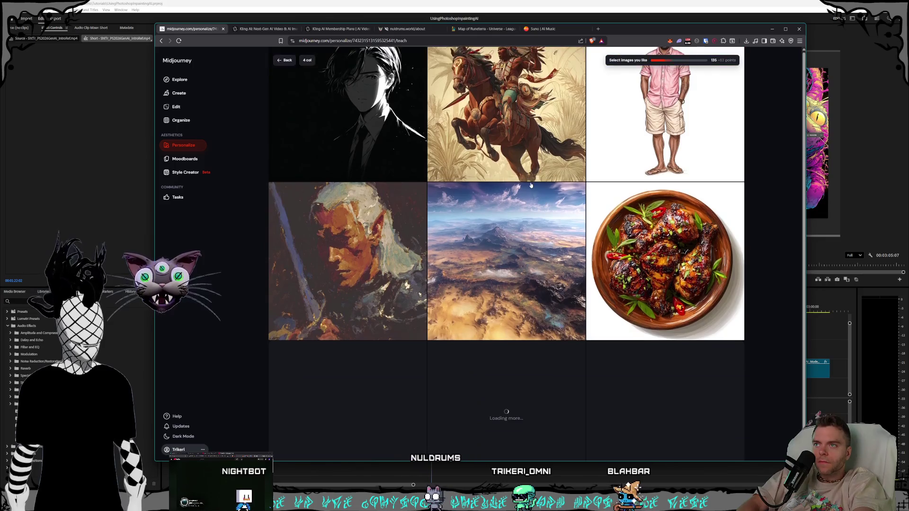
scroll(531, 185, "down", 2)
scroll(531, 185, "down", 2)
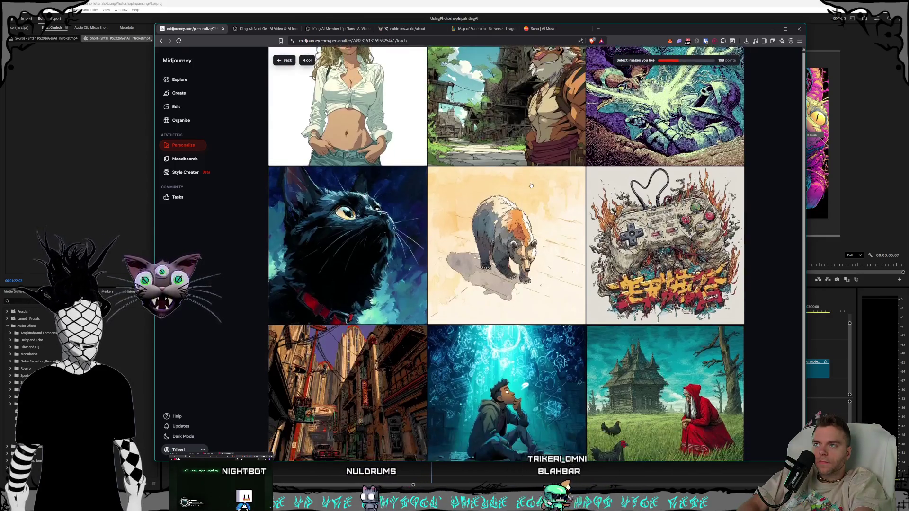
scroll(531, 186, "up", 1)
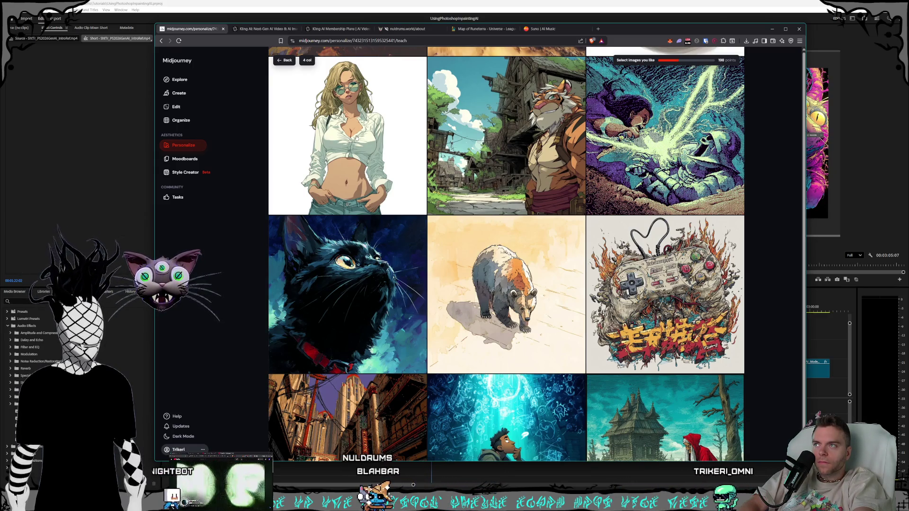
scroll(490, 165, "down", 2)
scroll(489, 165, "down", 2)
scroll(490, 165, "down", 1)
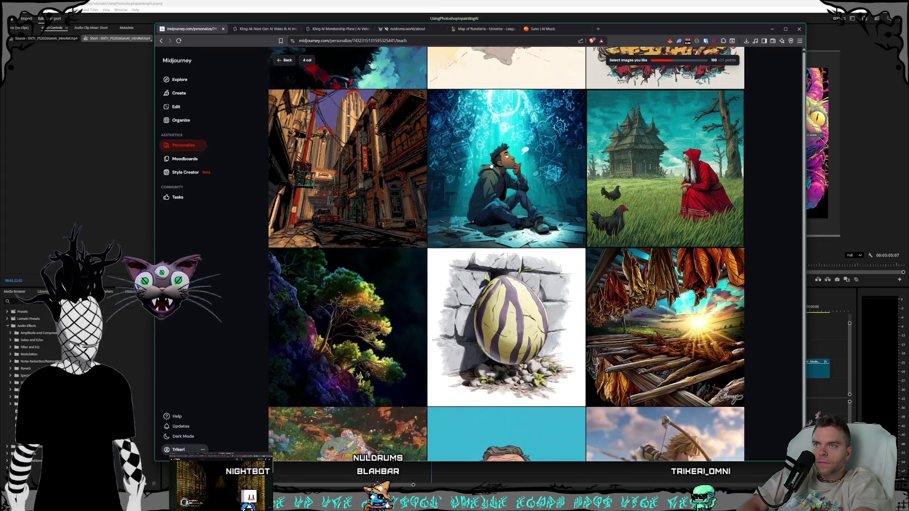
scroll(491, 167, "down", 1)
scroll(490, 166, "down", 1)
scroll(491, 166, "down", 1)
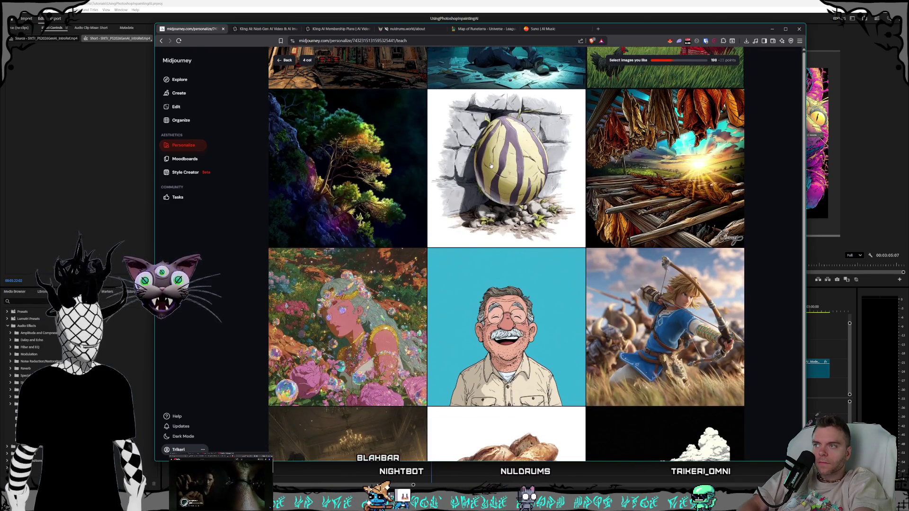
scroll(491, 167, "down", 3)
scroll(490, 166, "down", 1)
scroll(491, 166, "down", 2)
scroll(491, 167, "down", 2)
scroll(491, 166, "down", 2)
scroll(490, 167, "down", 1)
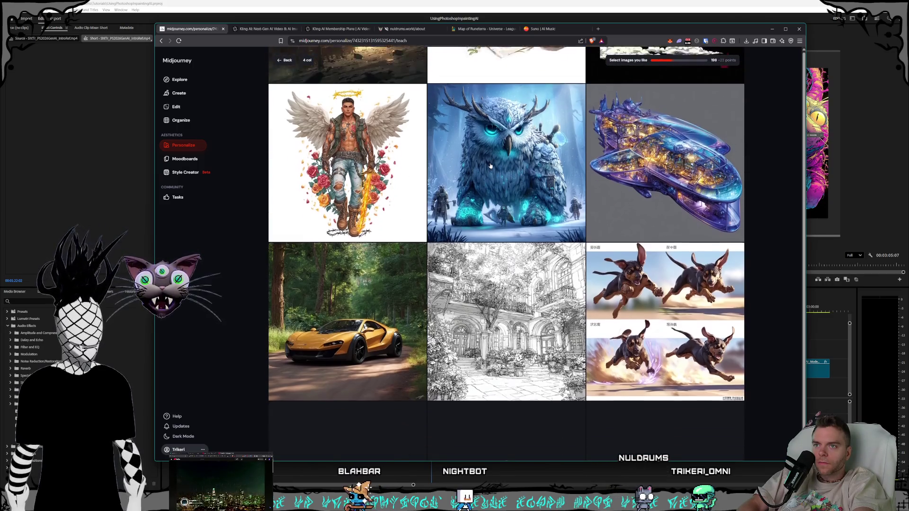
scroll(490, 167, "down", 1)
scroll(491, 167, "down", 1)
scroll(490, 166, "down", 2)
scroll(490, 167, "up", 1)
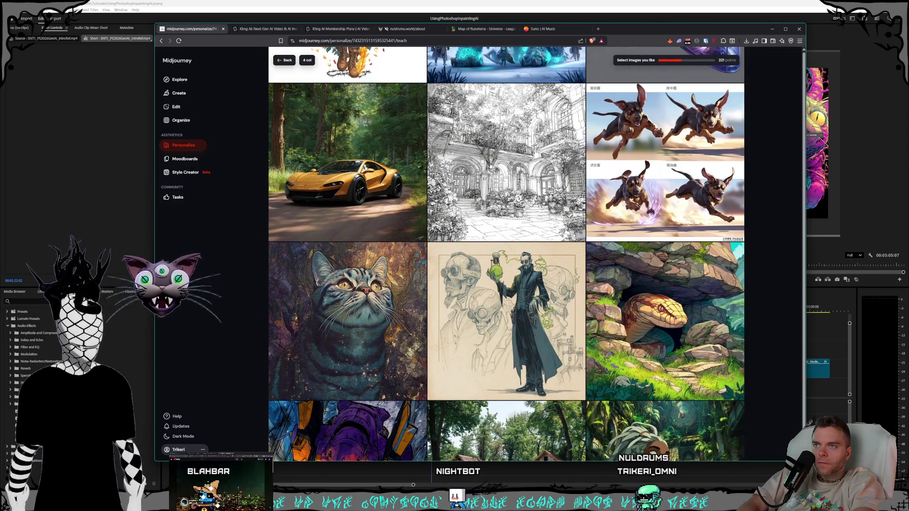
left_click(527, 171)
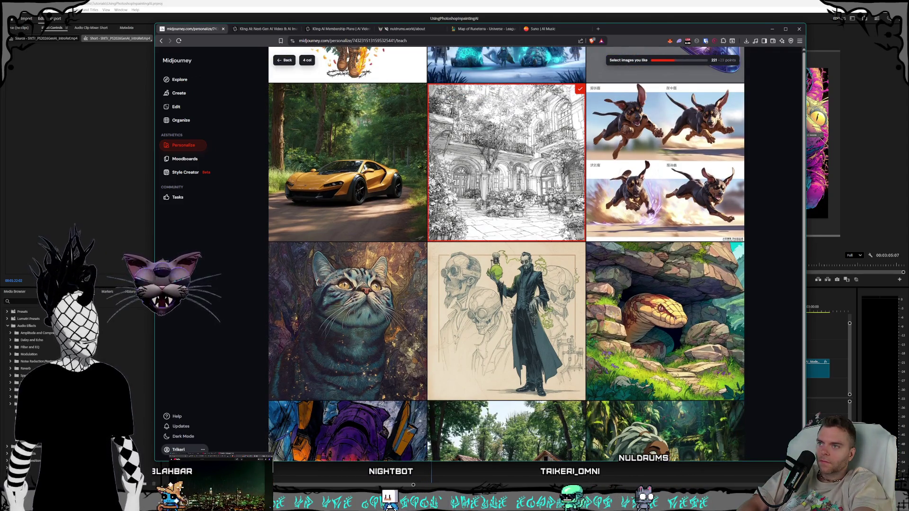
scroll(528, 171, "down", 3)
left_click(529, 170)
scroll(530, 171, "down", 4)
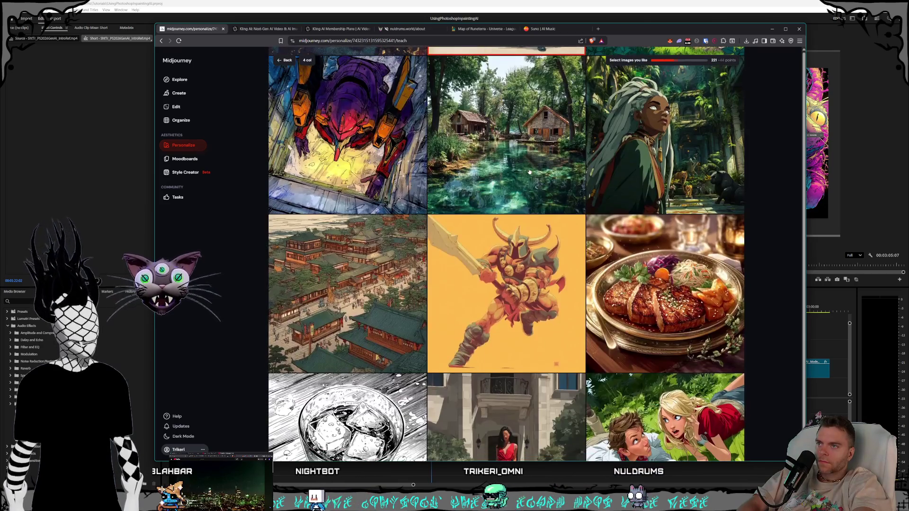
scroll(529, 172, "down", 2)
scroll(529, 172, "down", 1)
scroll(527, 173, "down", 2)
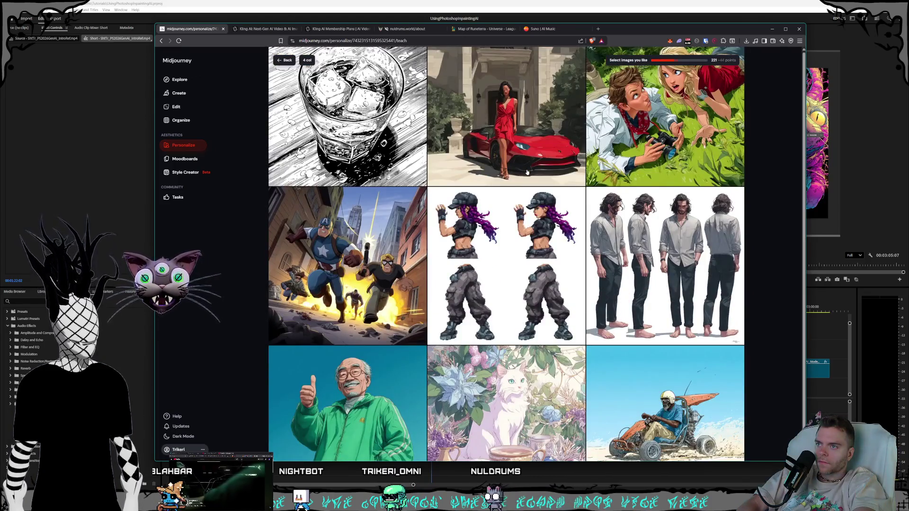
scroll(527, 172, "down", 1)
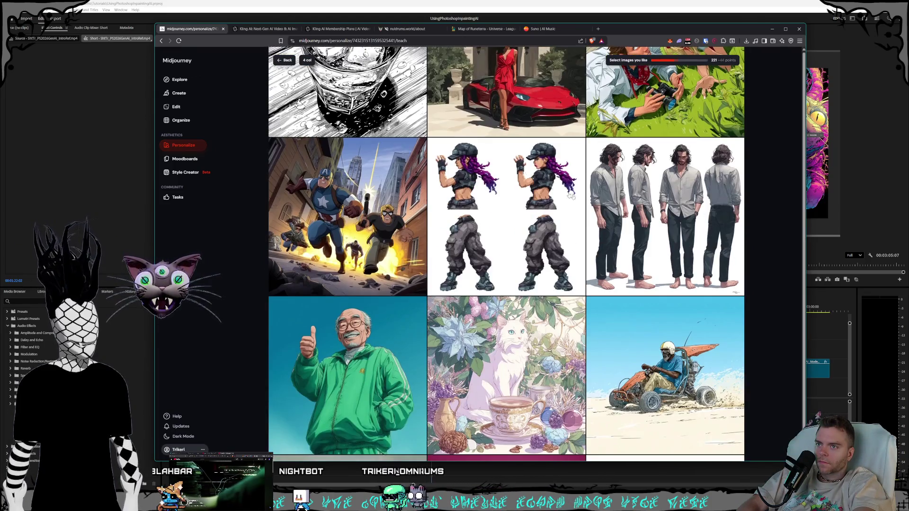
scroll(527, 172, "down", 2)
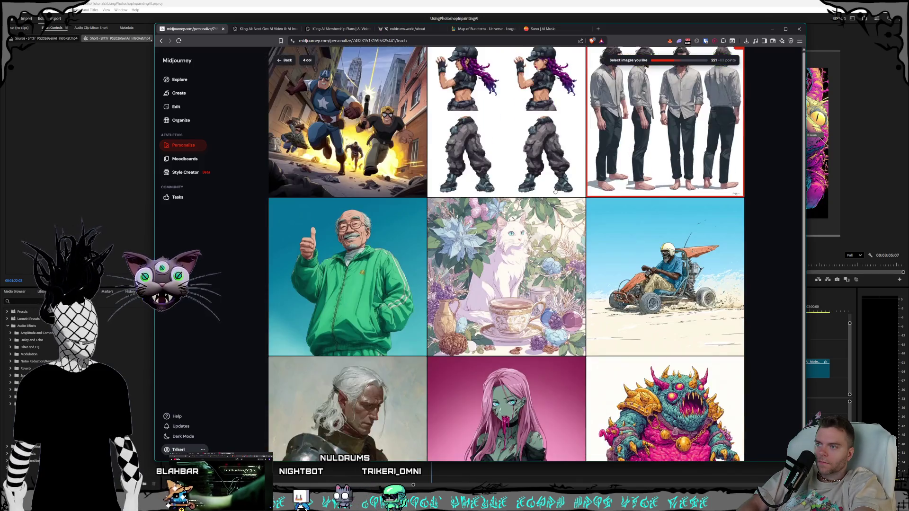
scroll(553, 190, "down", 2)
scroll(553, 189, "down", 2)
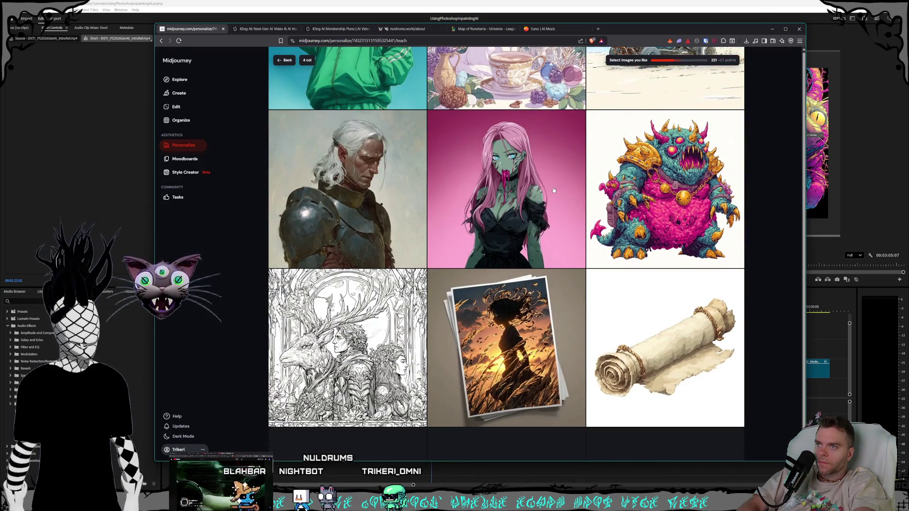
scroll(553, 190, "down", 3)
scroll(554, 189, "down", 3)
scroll(554, 190, "down", 3)
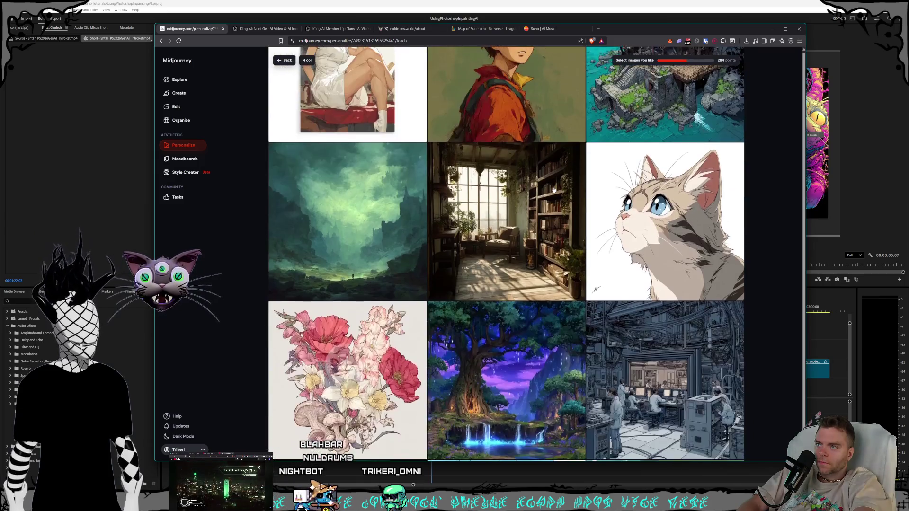
scroll(553, 189, "up", 3)
scroll(553, 189, "down", 3)
scroll(553, 190, "down", 3)
scroll(554, 190, "down", 2)
scroll(554, 190, "down", 2)
scroll(553, 190, "down", 2)
scroll(553, 190, "down", 1)
scroll(553, 190, "down", 1)
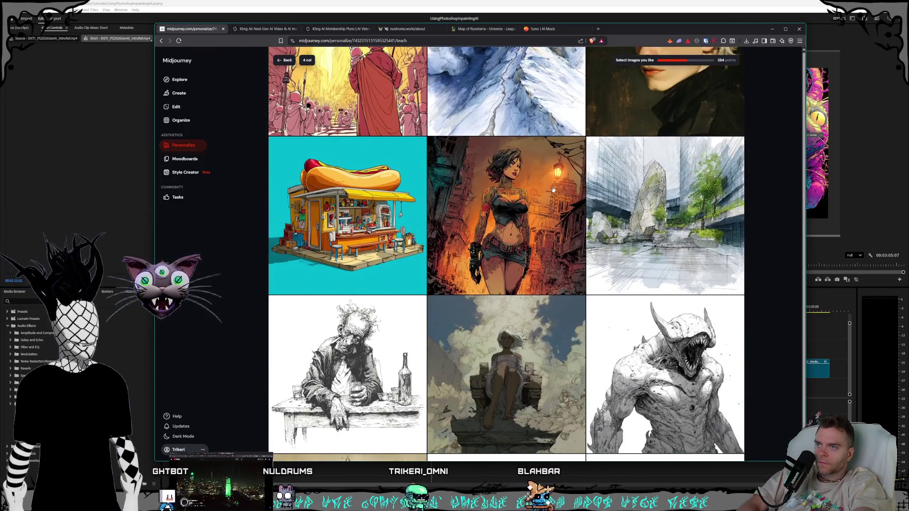
scroll(553, 190, "down", 3)
scroll(554, 190, "down", 2)
scroll(554, 189, "down", 2)
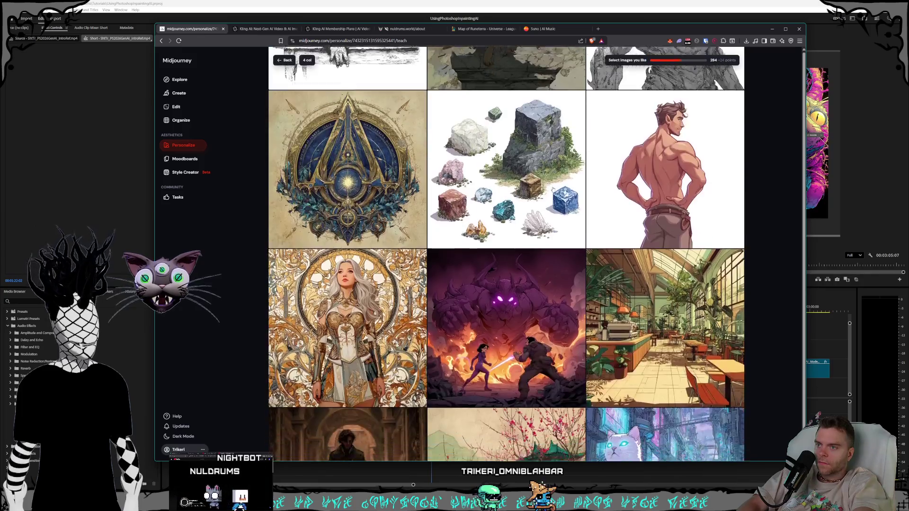
scroll(554, 190, "down", 3)
scroll(553, 189, "down", 2)
scroll(554, 190, "down", 2)
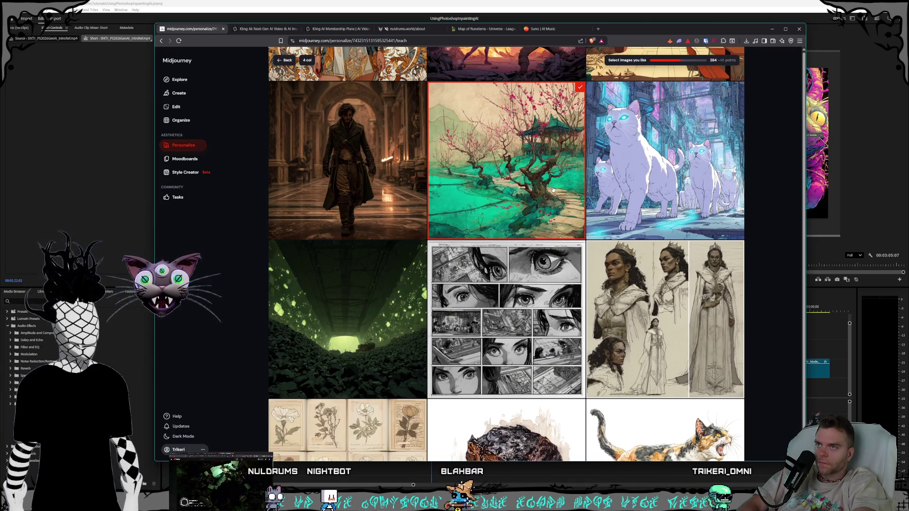
scroll(553, 189, "down", 3)
scroll(553, 190, "down", 5)
scroll(553, 190, "down", 4)
scroll(348, 171, "up", 2)
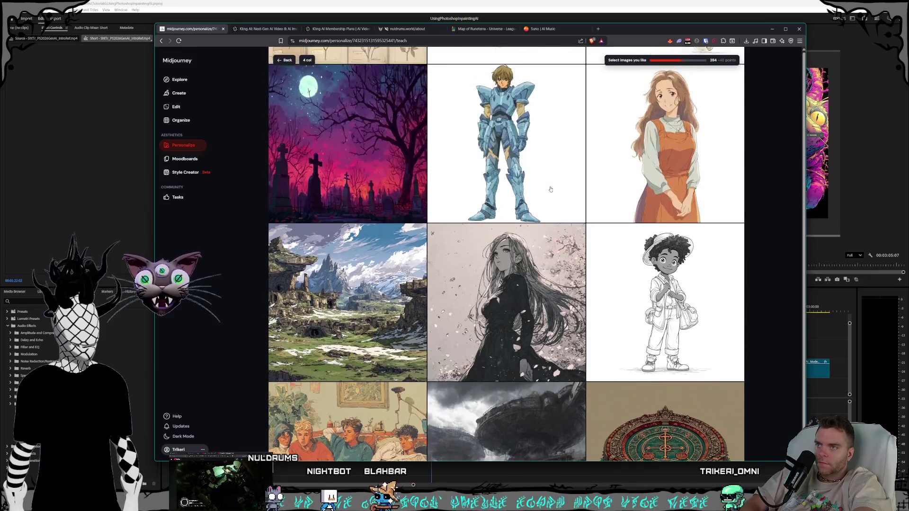
scroll(349, 171, "down", 2)
Like the mountain landscape, wooden house and dark mansion until the profile unlocks, then continue teaching.
left_click(348, 170)
scroll(348, 171, "down", 1)
scroll(477, 199, "down", 2)
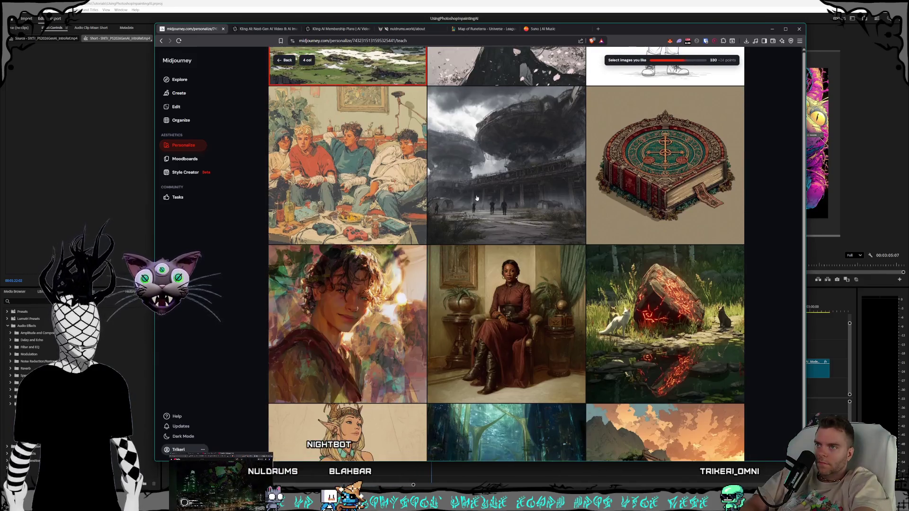
scroll(476, 198, "up", 3)
scroll(466, 194, "up", 1)
scroll(490, 197, "down", 3)
scroll(511, 200, "down", 2)
scroll(511, 199, "up", 1)
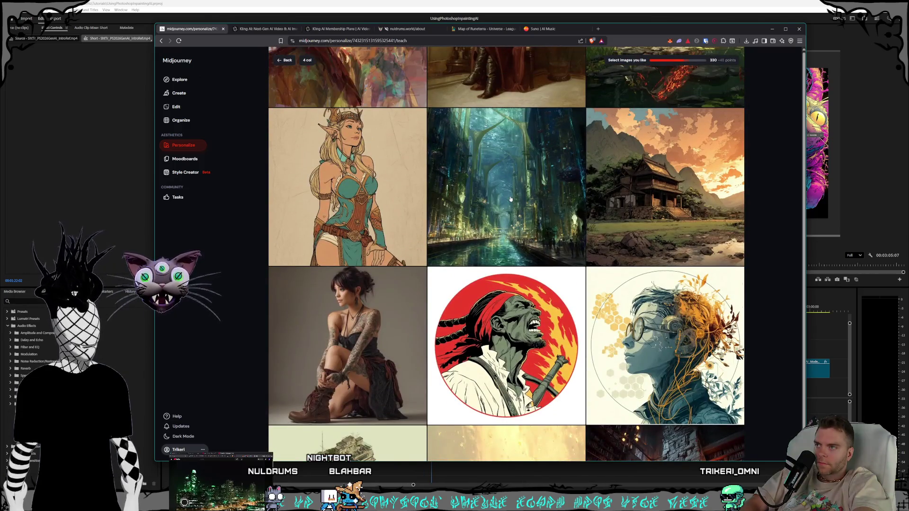
scroll(511, 199, "down", 2)
scroll(511, 200, "down", 1)
scroll(511, 200, "down", 2)
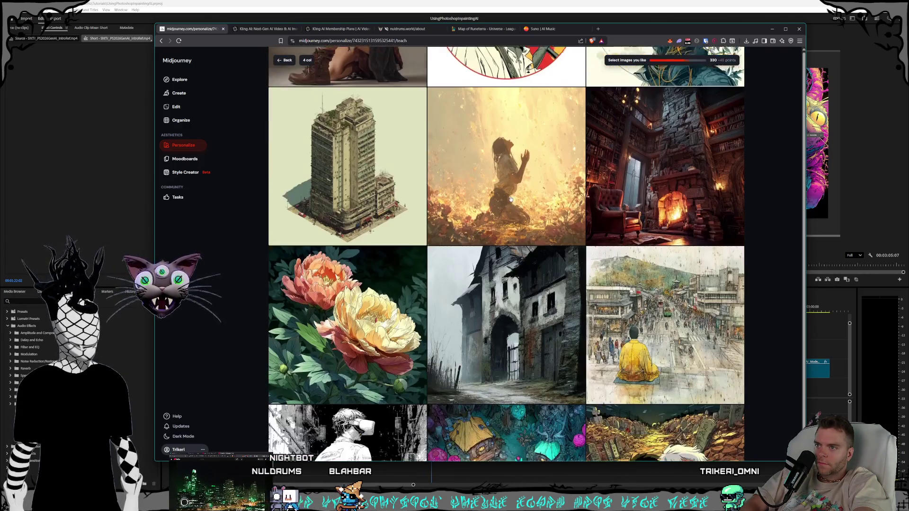
scroll(510, 200, "down", 2)
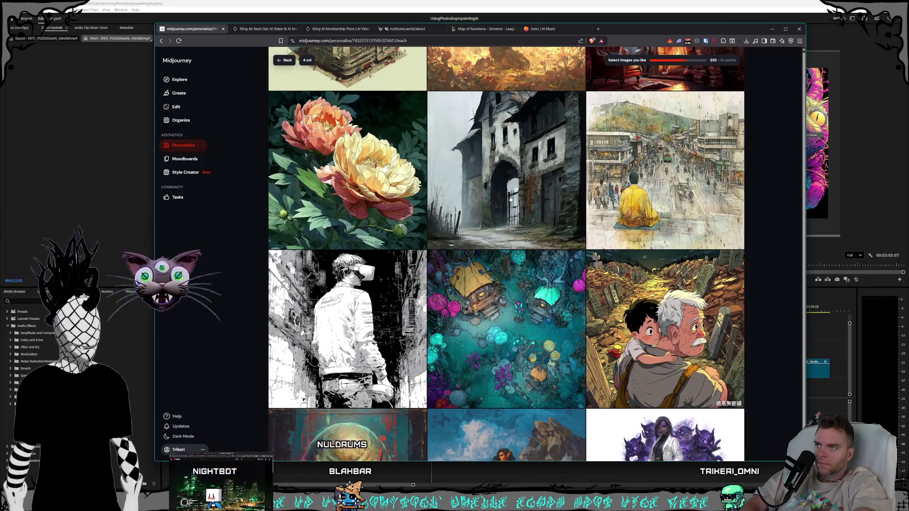
scroll(511, 199, "down", 1)
scroll(511, 199, "down", 2)
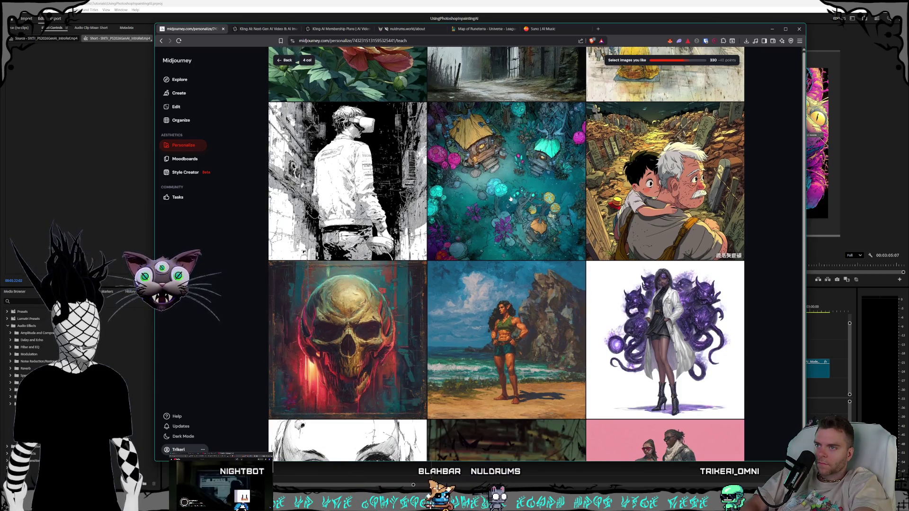
scroll(512, 199, "down", 4)
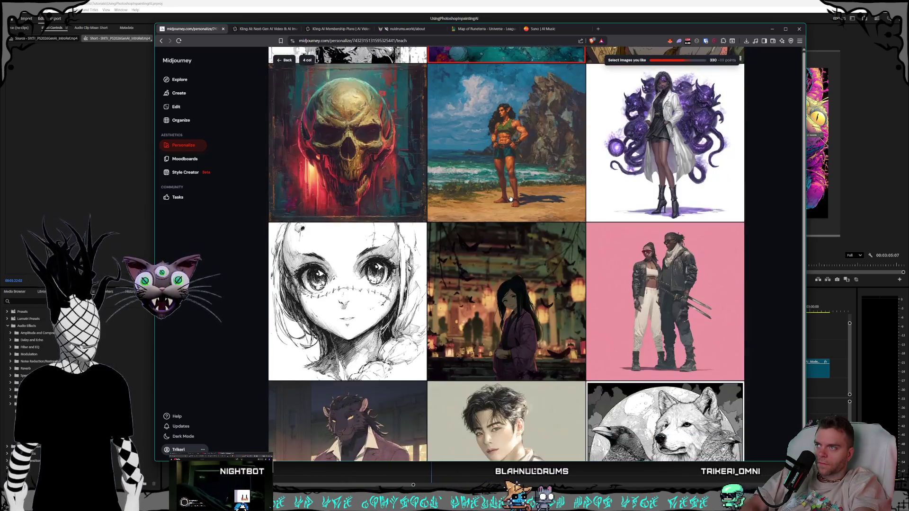
scroll(511, 199, "down", 3)
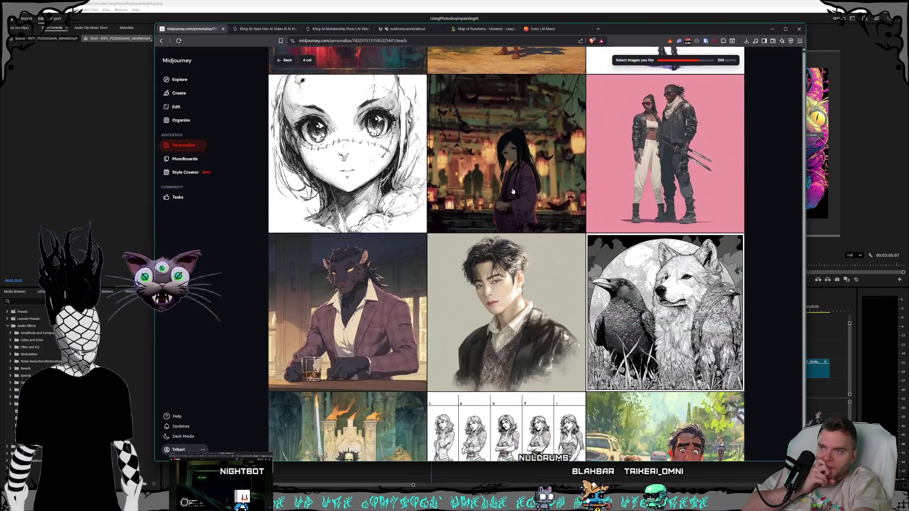
scroll(512, 191, "down", 2)
scroll(512, 190, "down", 2)
scroll(512, 191, "down", 1)
scroll(513, 192, "down", 2)
scroll(514, 191, "down", 2)
scroll(513, 191, "down", 3)
scroll(513, 190, "down", 2)
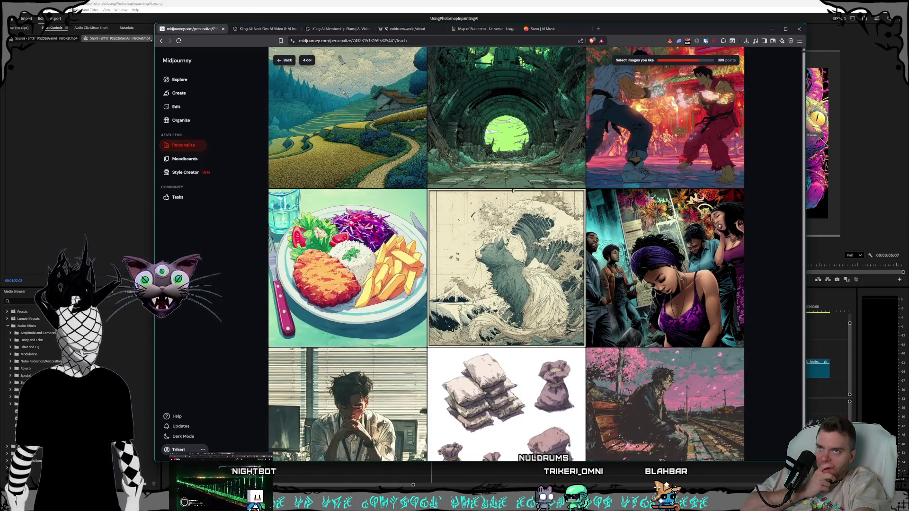
scroll(513, 191, "up", 1)
scroll(513, 190, "down", 2)
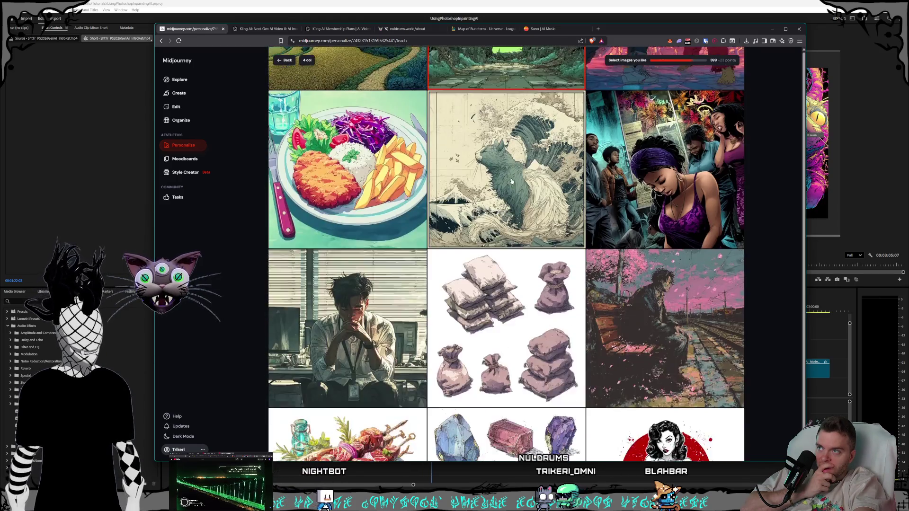
scroll(512, 186, "down", 2)
scroll(510, 182, "down", 4)
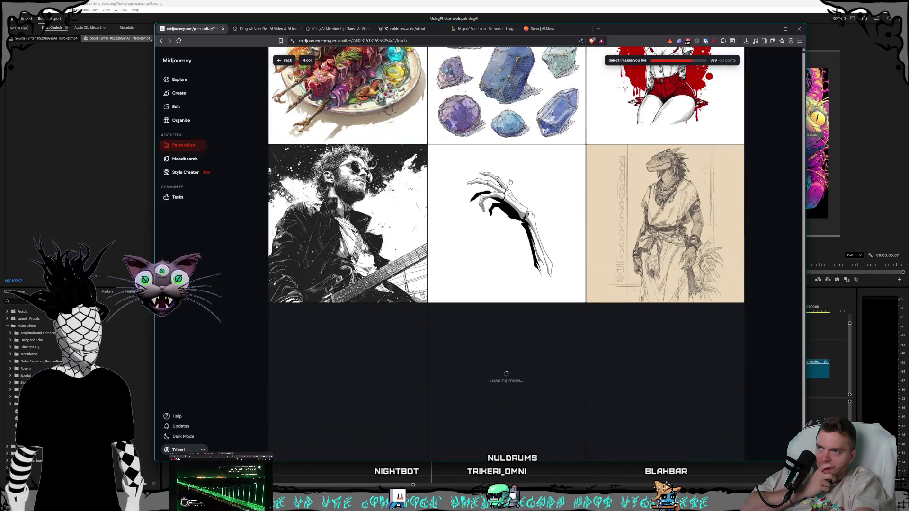
scroll(511, 183, "down", 2)
scroll(508, 182, "down", 2)
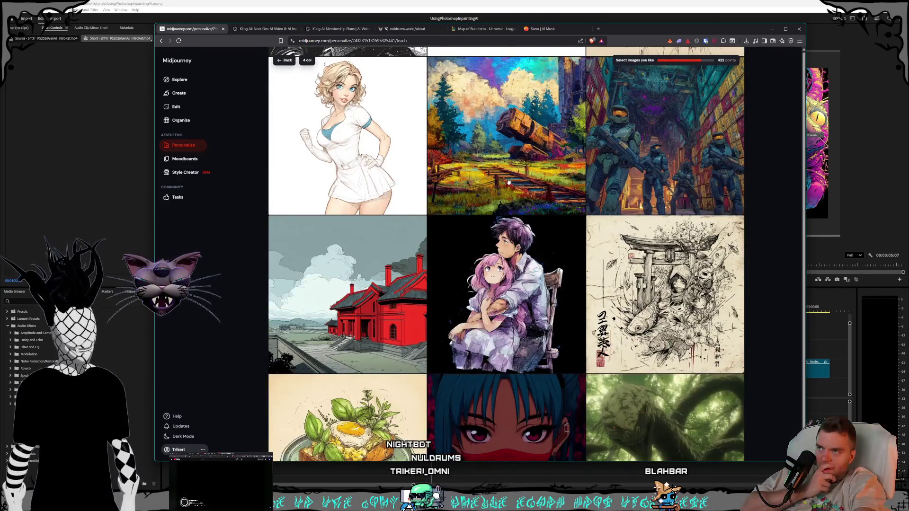
scroll(509, 182, "down", 1)
scroll(508, 182, "down", 3)
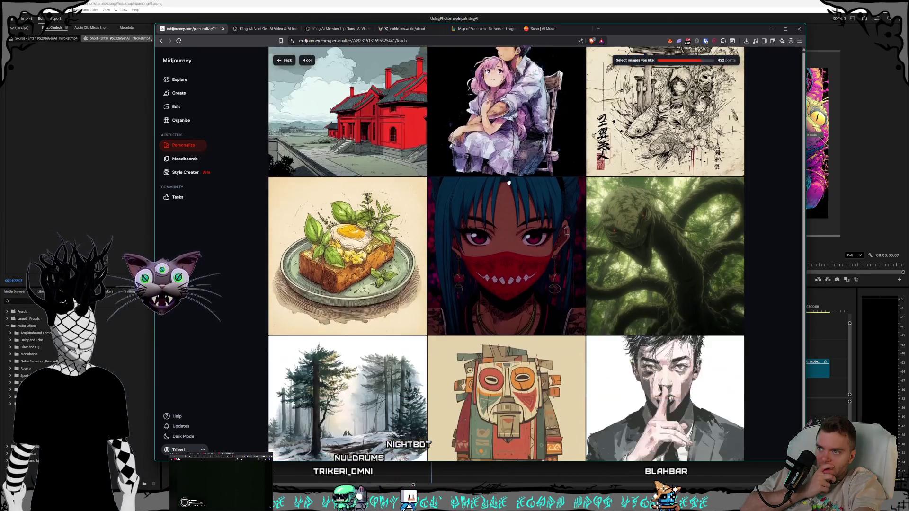
scroll(509, 181, "down", 4)
scroll(509, 182, "down", 2)
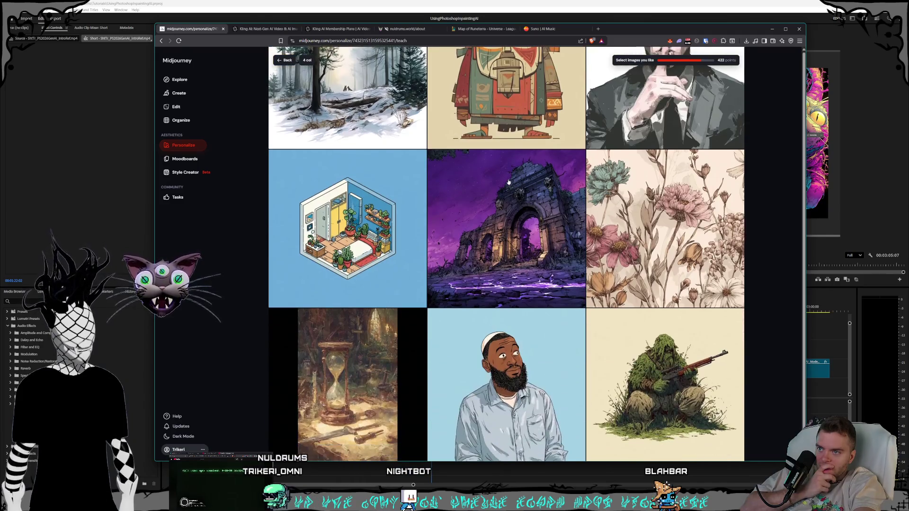
scroll(509, 181, "down", 1)
scroll(509, 182, "down", 3)
scroll(509, 182, "down", 2)
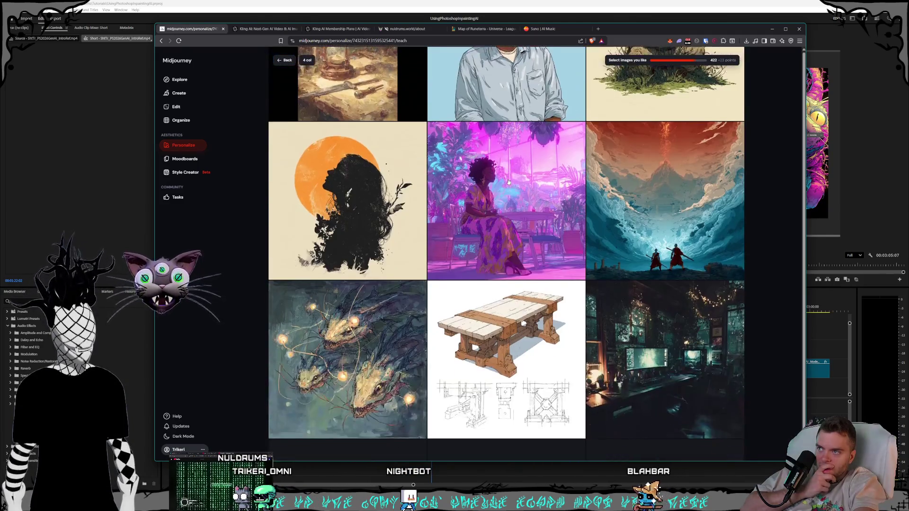
scroll(509, 182, "down", 2)
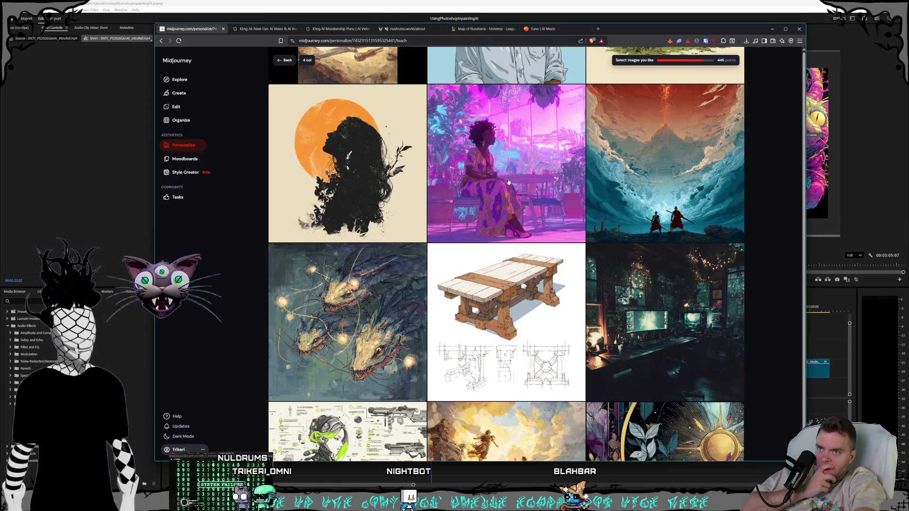
scroll(509, 182, "down", 3)
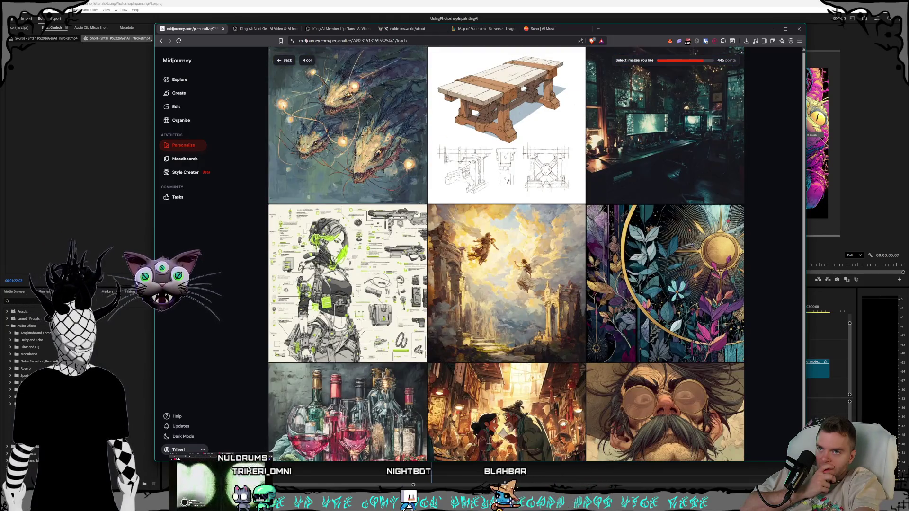
scroll(509, 182, "down", 2)
scroll(509, 182, "down", 2)
scroll(509, 182, "down", 2)
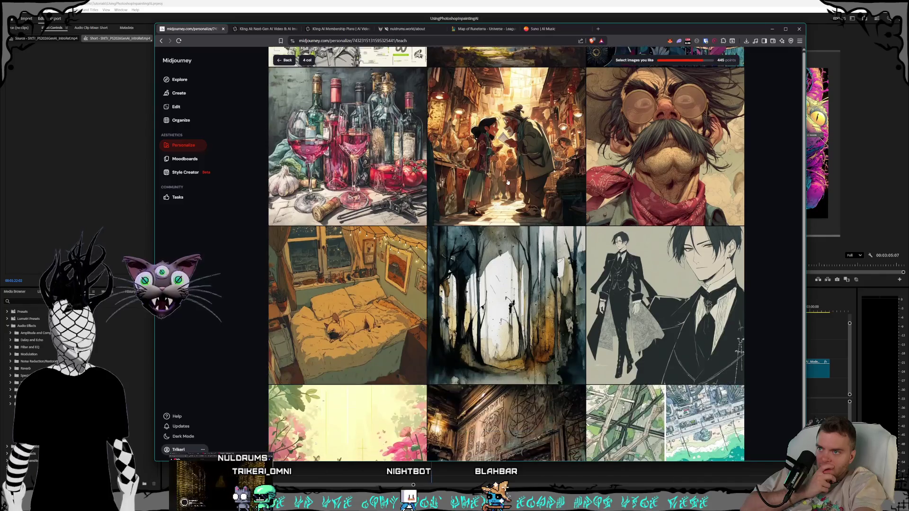
scroll(508, 182, "down", 2)
scroll(509, 183, "down", 2)
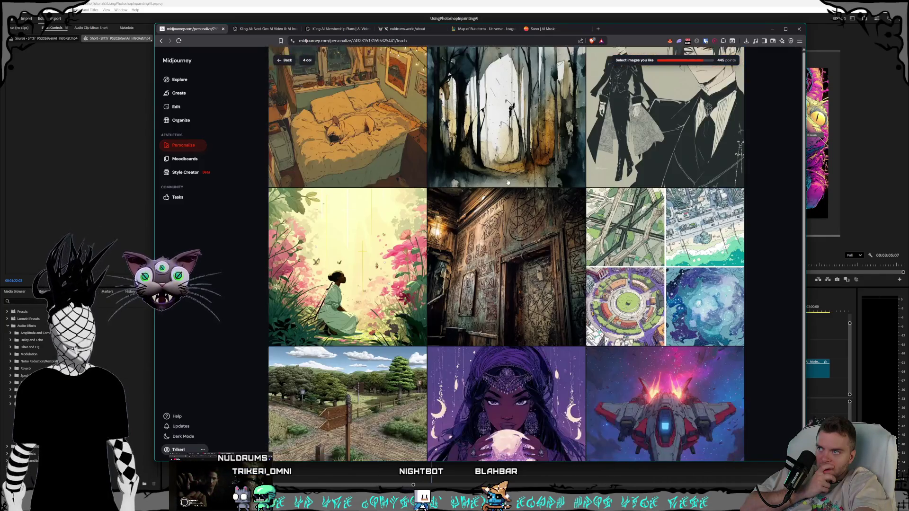
scroll(508, 182, "down", 3)
scroll(509, 183, "down", 3)
scroll(508, 182, "down", 2)
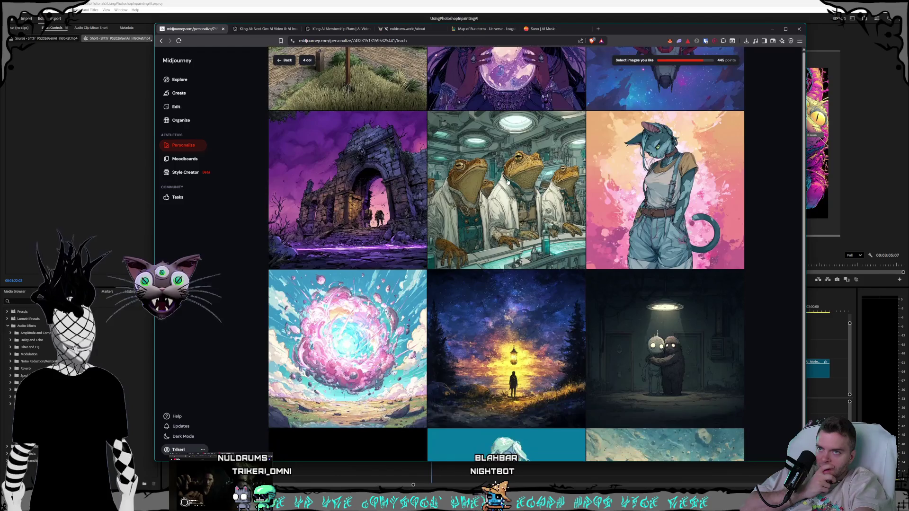
scroll(508, 183, "down", 1)
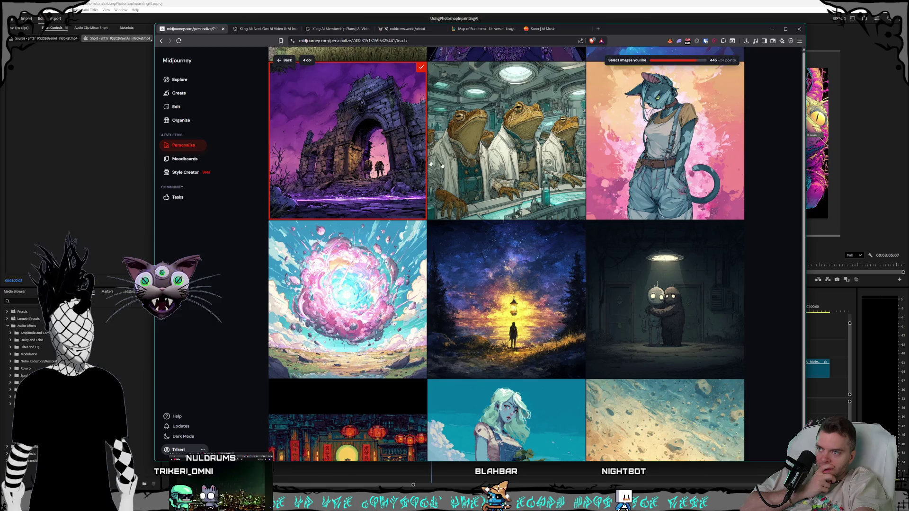
scroll(418, 162, "down", 3)
scroll(419, 163, "down", 2)
scroll(418, 163, "down", 4)
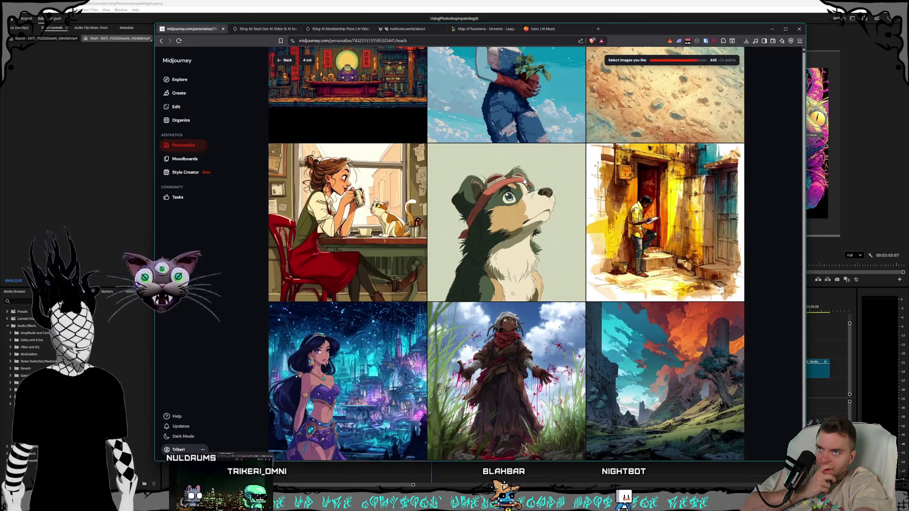
scroll(418, 162, "down", 3)
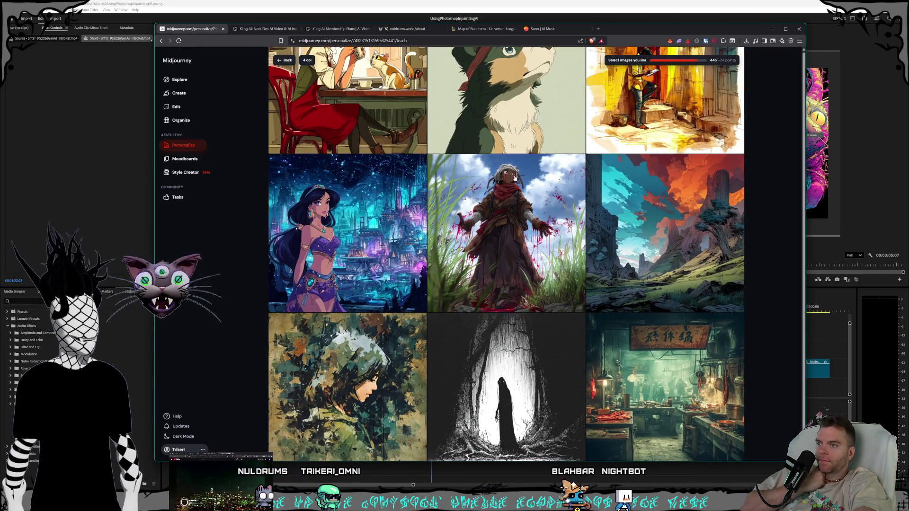
scroll(513, 171, "down", 1)
scroll(513, 170, "down", 1)
scroll(512, 170, "down", 1)
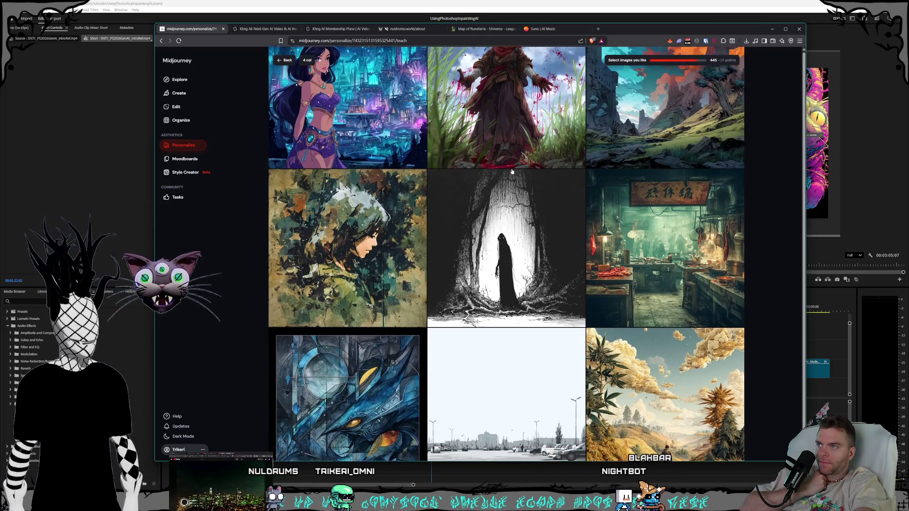
scroll(513, 170, "down", 2)
scroll(512, 171, "down", 2)
scroll(512, 171, "down", 1)
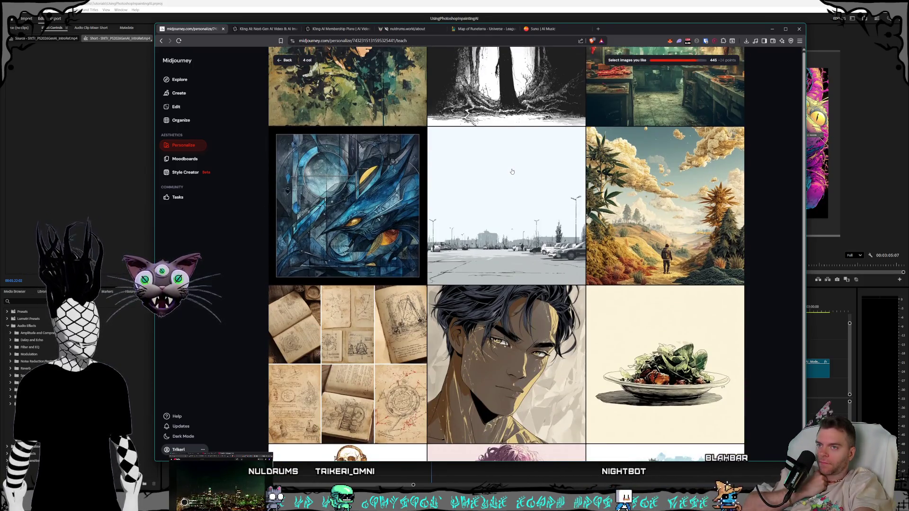
scroll(512, 171, "down", 1)
scroll(512, 171, "down", 2)
scroll(512, 171, "down", 1)
scroll(513, 171, "down", 2)
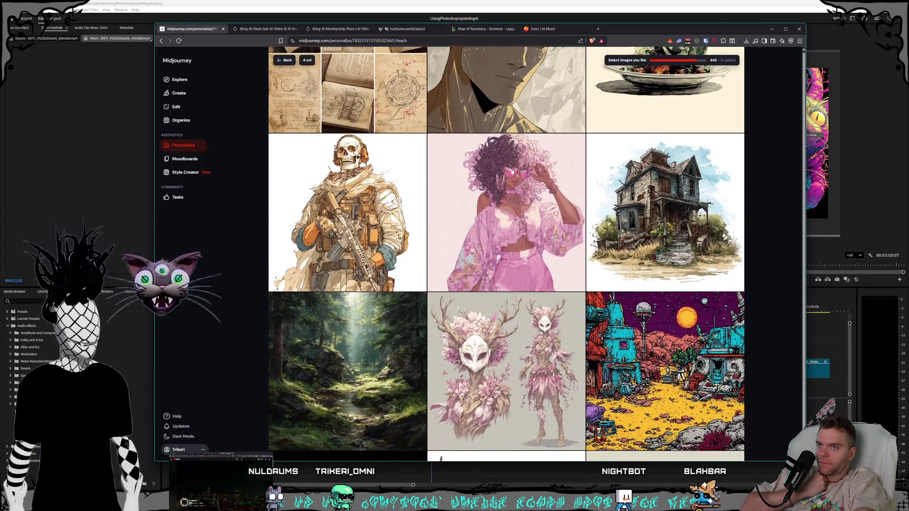
scroll(513, 171, "down", 1)
scroll(512, 171, "up", 1)
scroll(515, 170, "down", 4)
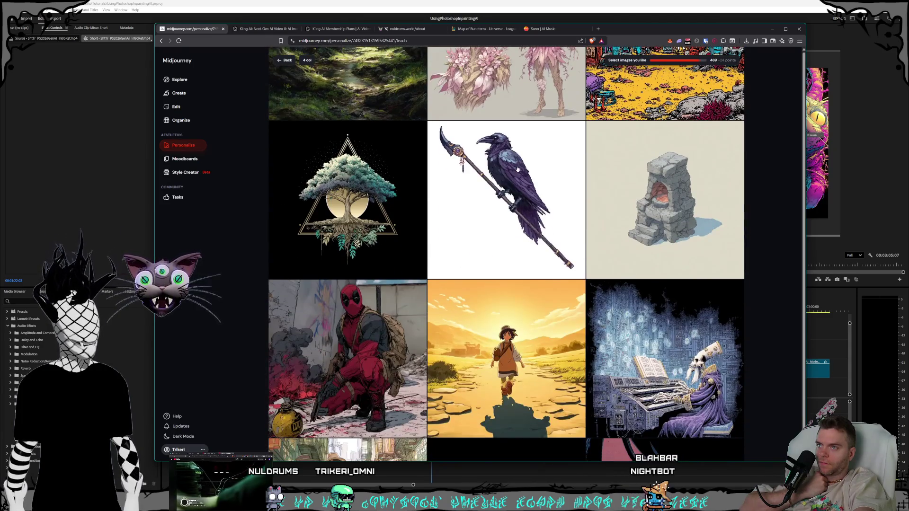
scroll(522, 169, "down", 1)
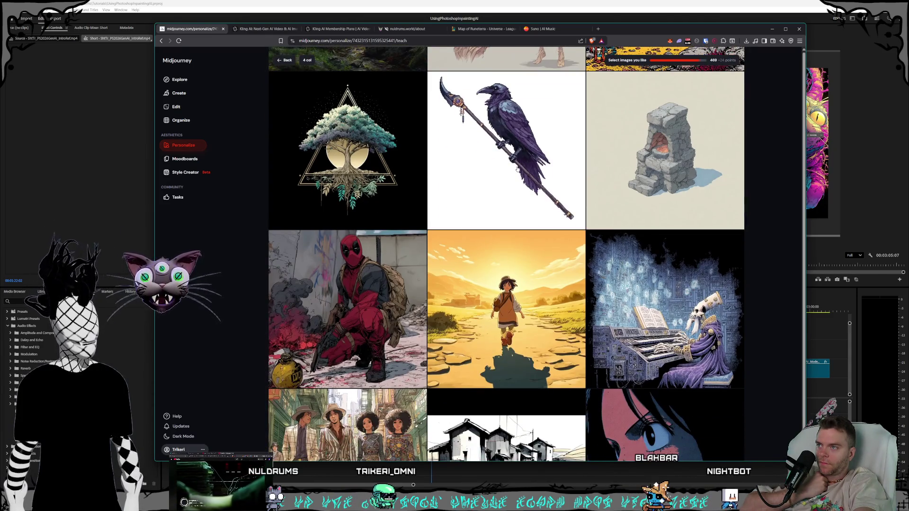
scroll(518, 170, "down", 2)
scroll(517, 169, "down", 2)
scroll(517, 169, "down", 3)
scroll(517, 169, "down", 2)
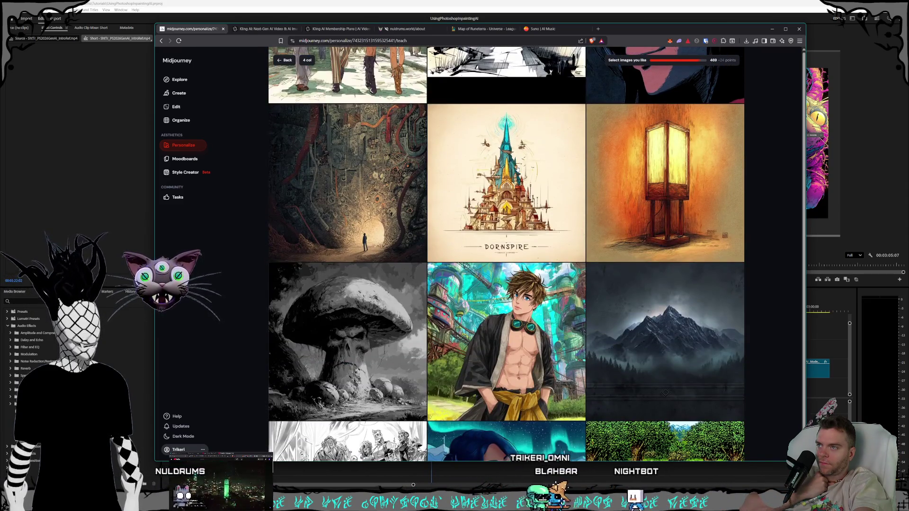
scroll(518, 169, "down", 3)
scroll(517, 169, "down", 3)
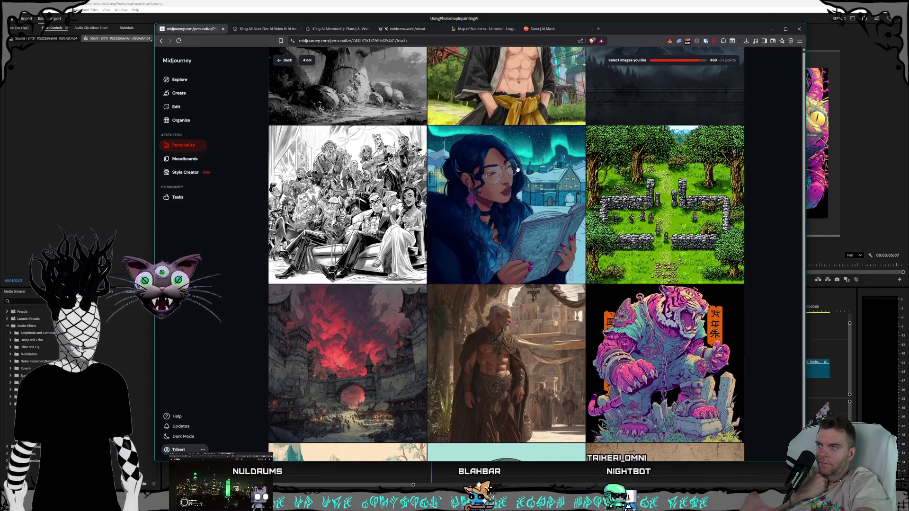
scroll(518, 169, "down", 2)
scroll(518, 169, "down", 2)
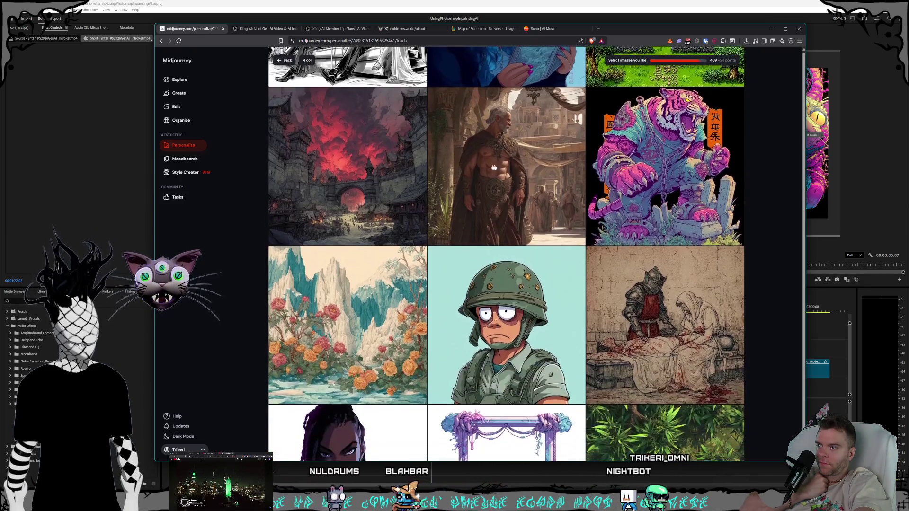
scroll(507, 254, "down", 3)
scroll(507, 254, "down", 2)
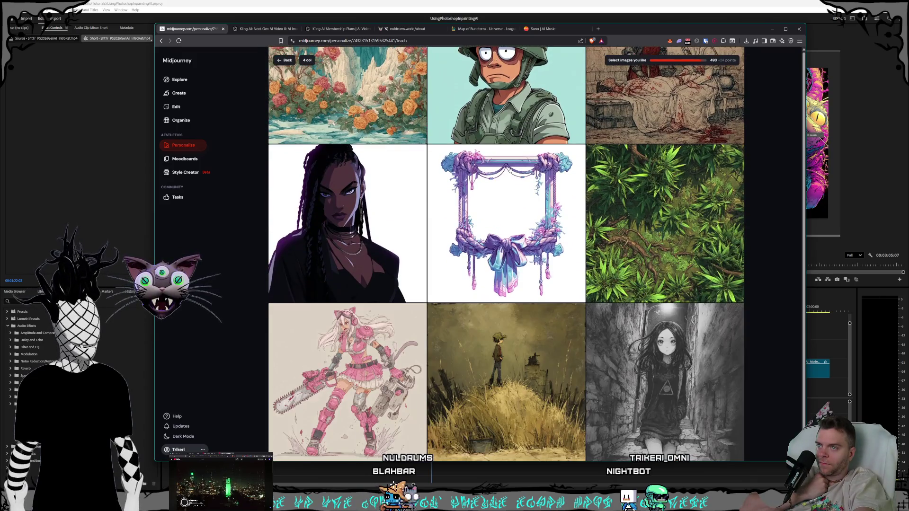
scroll(509, 171, "down", 3)
scroll(509, 171, "down", 3)
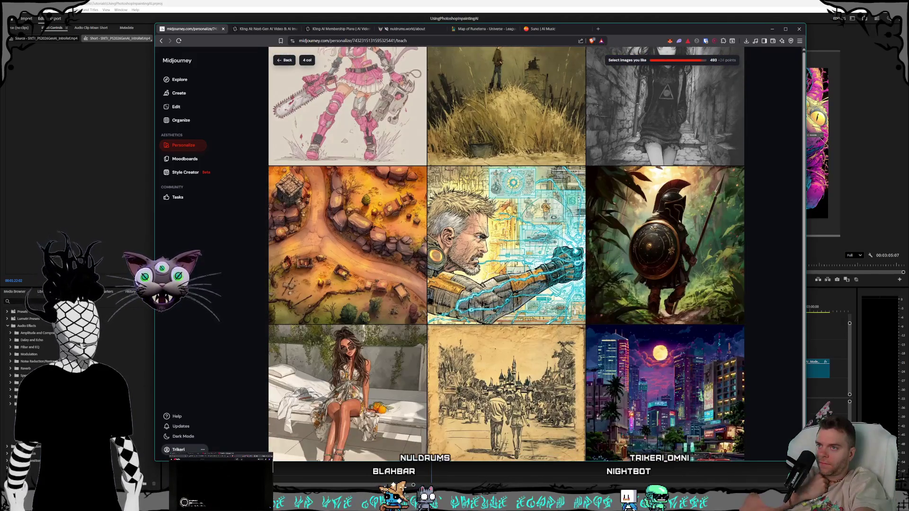
scroll(509, 171, "down", 2)
scroll(509, 170, "down", 2)
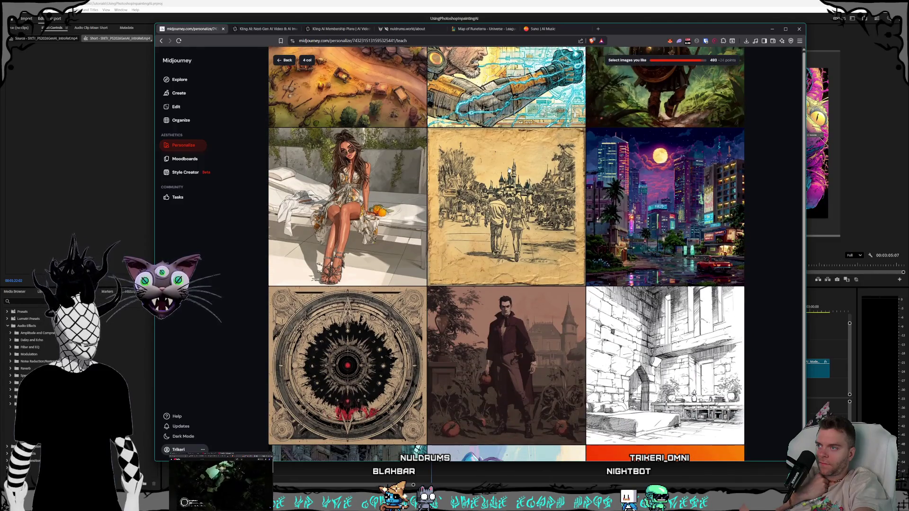
scroll(507, 169, "down", 3)
scroll(508, 170, "down", 4)
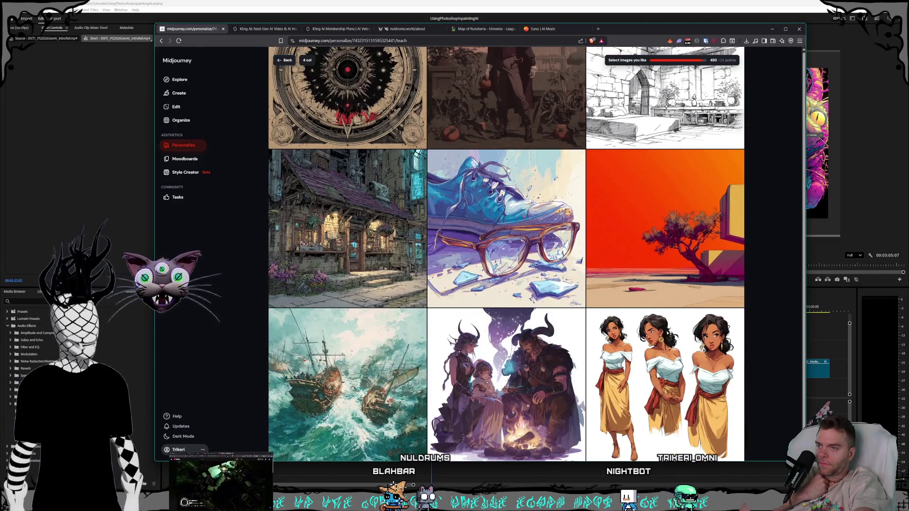
scroll(509, 169, "down", 2)
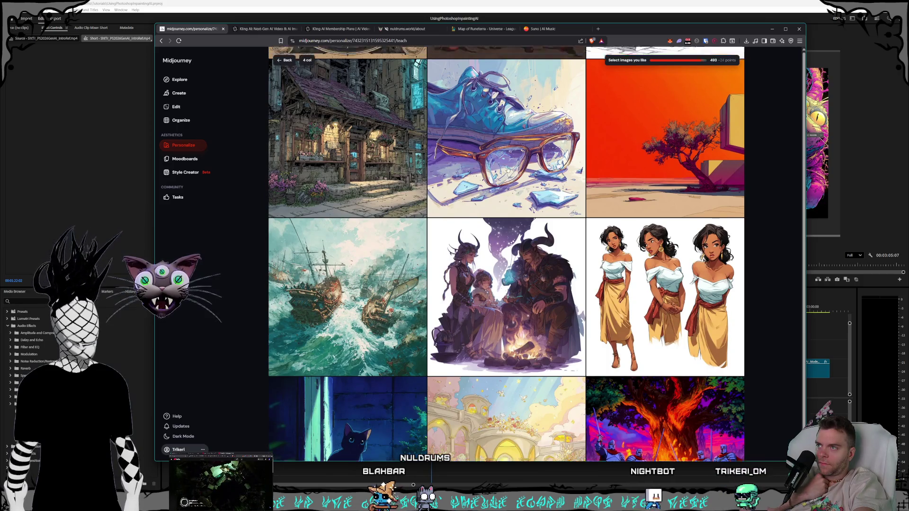
scroll(508, 170, "up", 2)
left_click(348, 242)
scroll(507, 182, "up", 1)
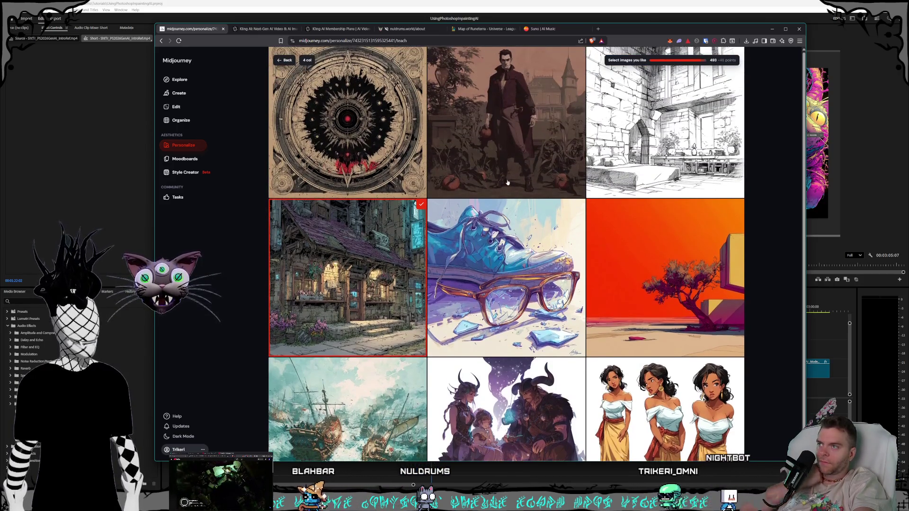
scroll(537, 210, "up", 2)
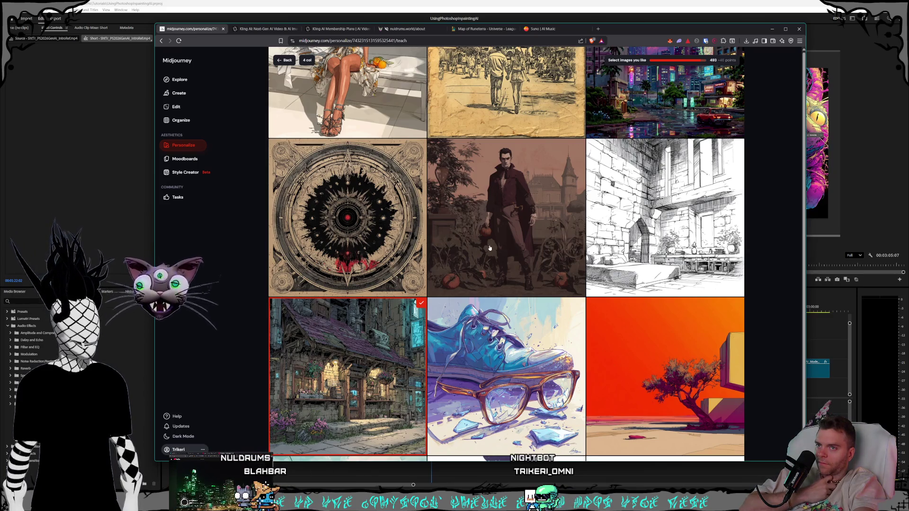
scroll(490, 248, "down", 3)
scroll(490, 248, "down", 4)
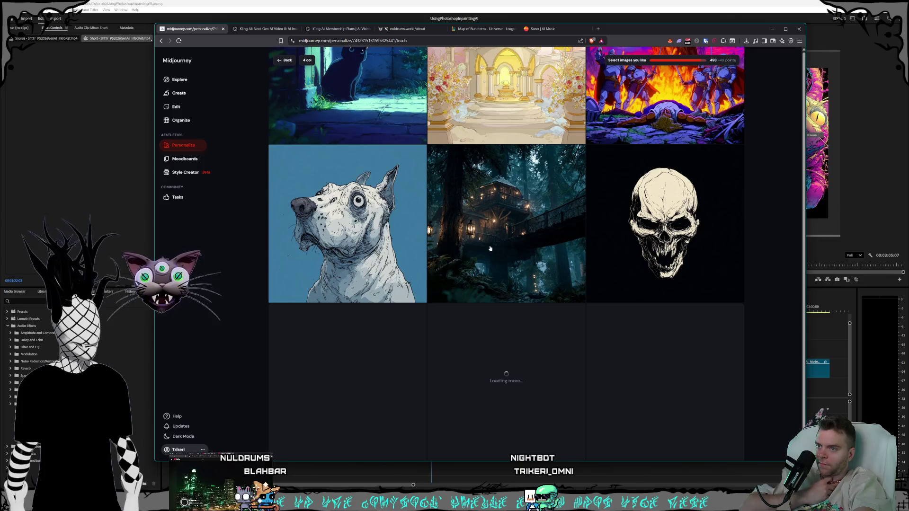
scroll(483, 235, "down", 3)
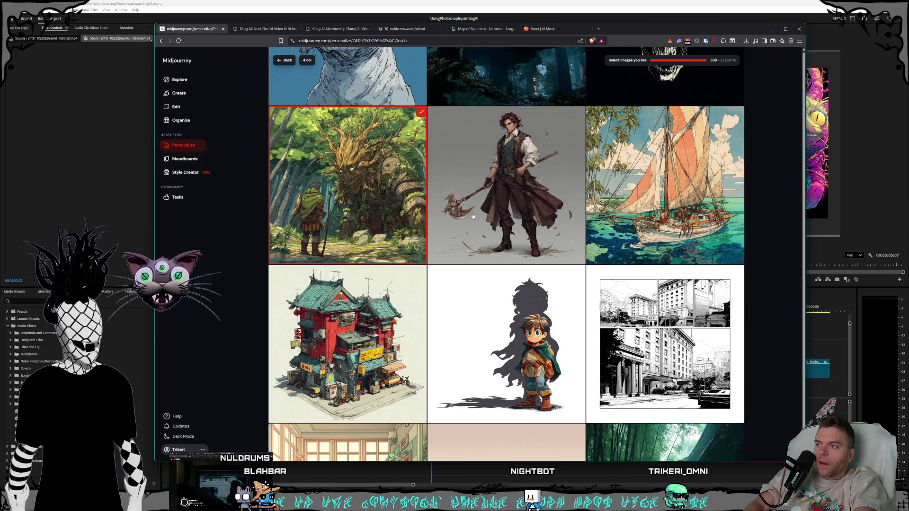
scroll(391, 225, "down", 3)
scroll(504, 217, "down", 2)
scroll(504, 218, "down", 3)
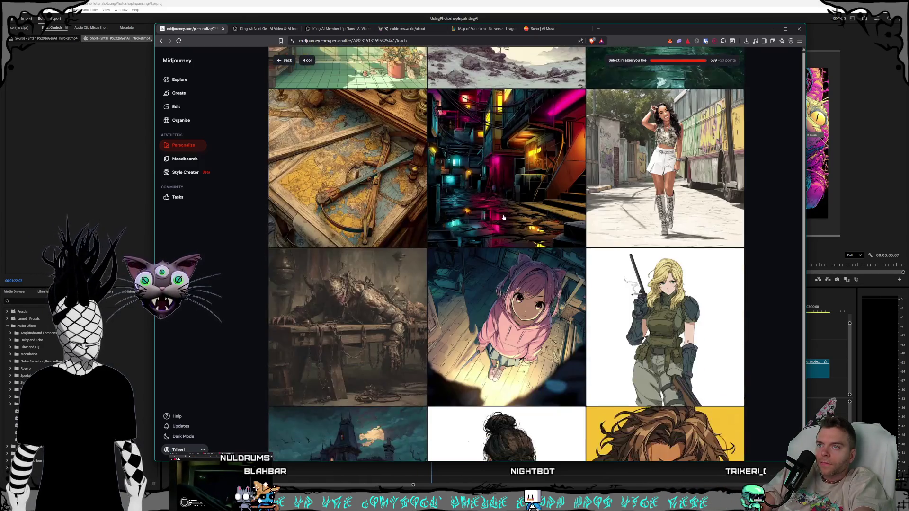
scroll(503, 218, "down", 2)
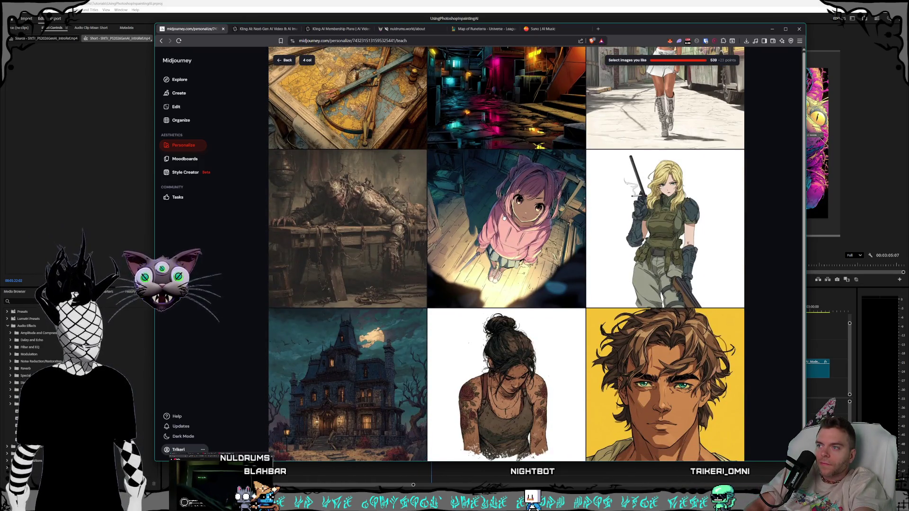
scroll(504, 219, "down", 2)
scroll(503, 219, "down", 2)
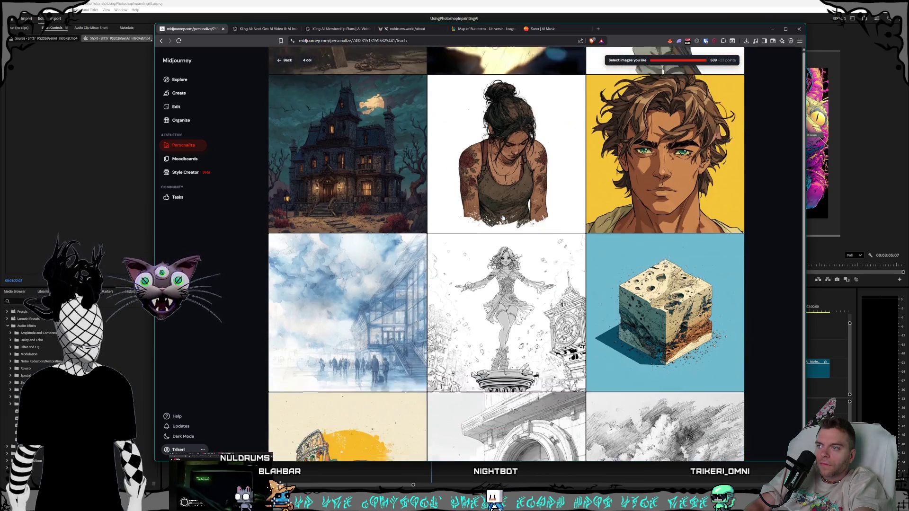
scroll(503, 219, "up", 1)
left_click(412, 206)
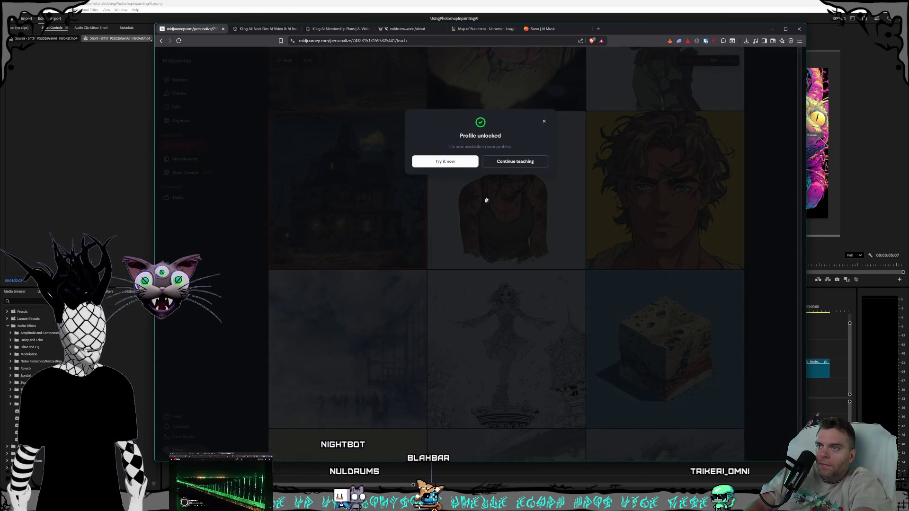
left_click(526, 168)
scroll(529, 199, "down", 2)
scroll(533, 206, "down", 4)
scroll(537, 213, "down", 2)
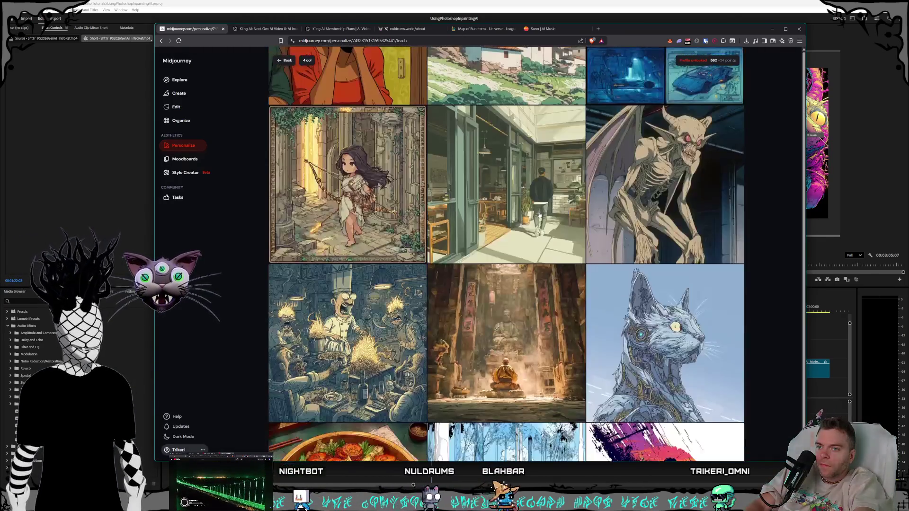
scroll(538, 216, "down", 2)
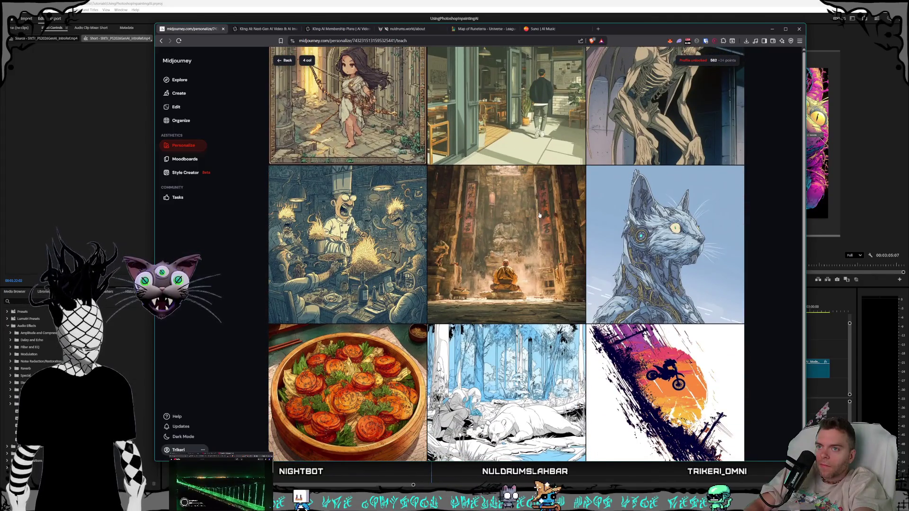
scroll(540, 215, "down", 1)
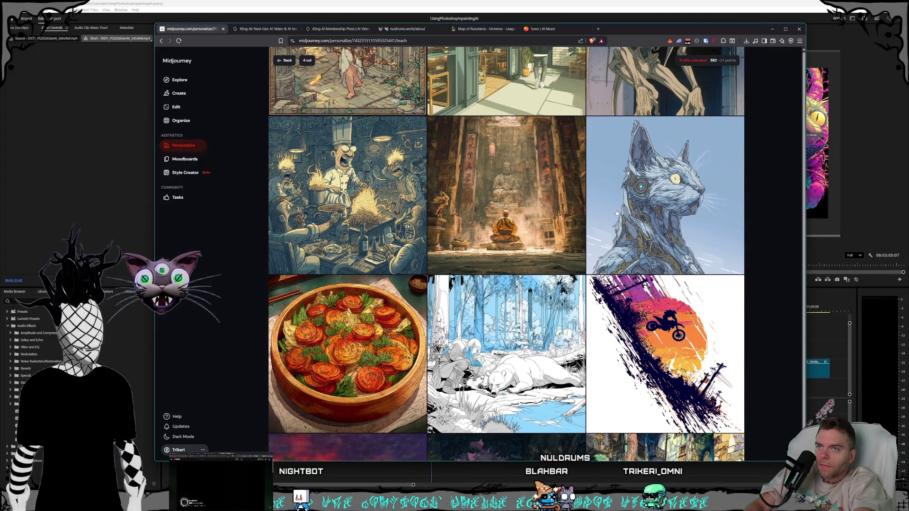
scroll(583, 208, "down", 2)
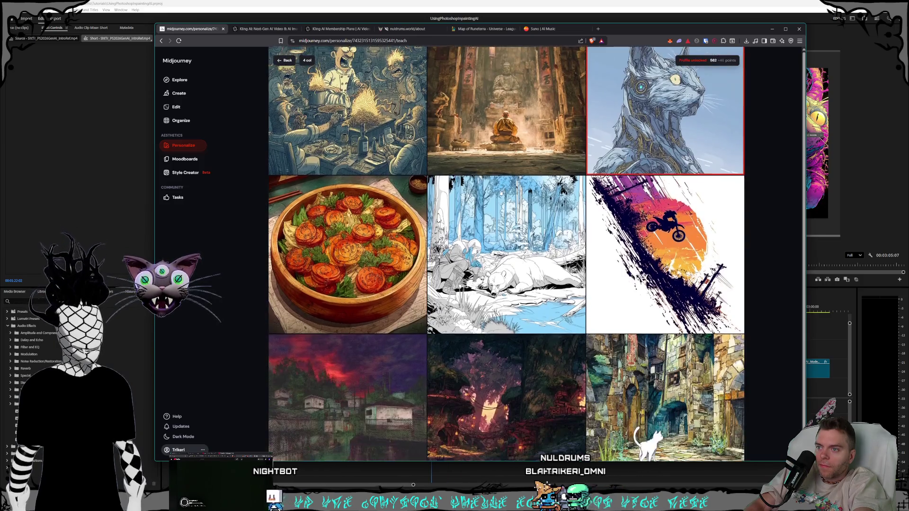
scroll(547, 201, "down", 4)
scroll(508, 193, "down", 3)
scroll(508, 193, "down", 2)
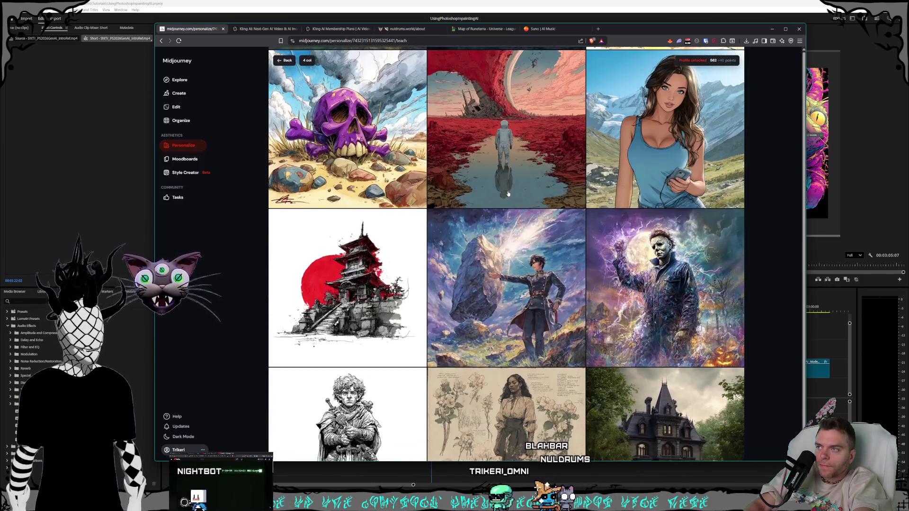
scroll(508, 193, "down", 2)
scroll(508, 194, "down", 2)
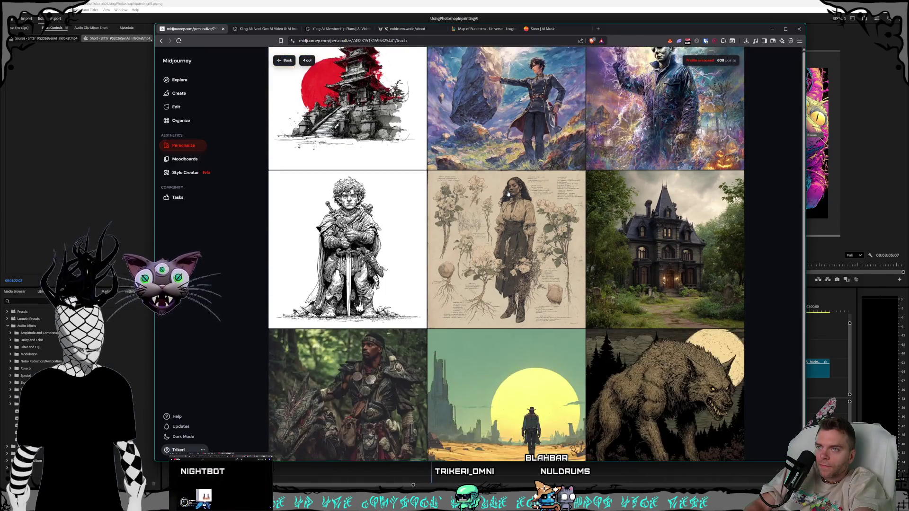
scroll(508, 194, "down", 2)
scroll(508, 194, "down", 3)
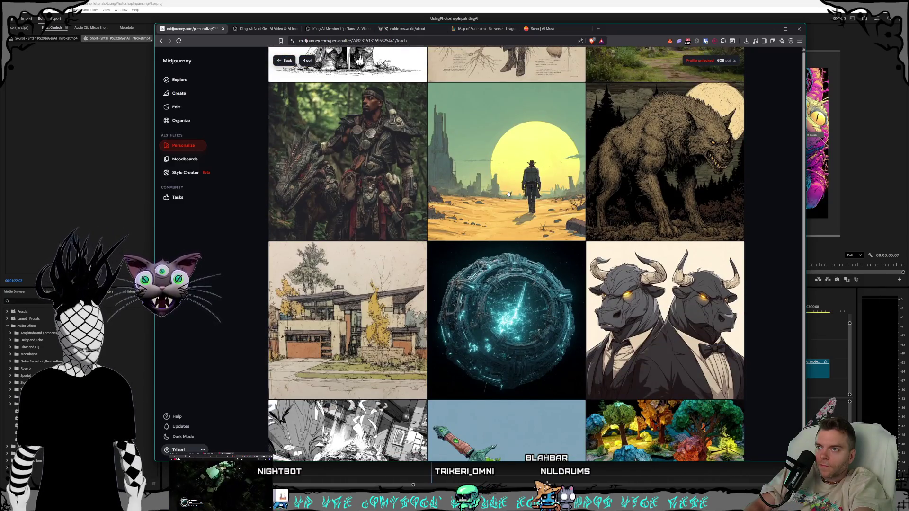
scroll(509, 194, "down", 1)
scroll(509, 193, "down", 3)
scroll(509, 194, "down", 2)
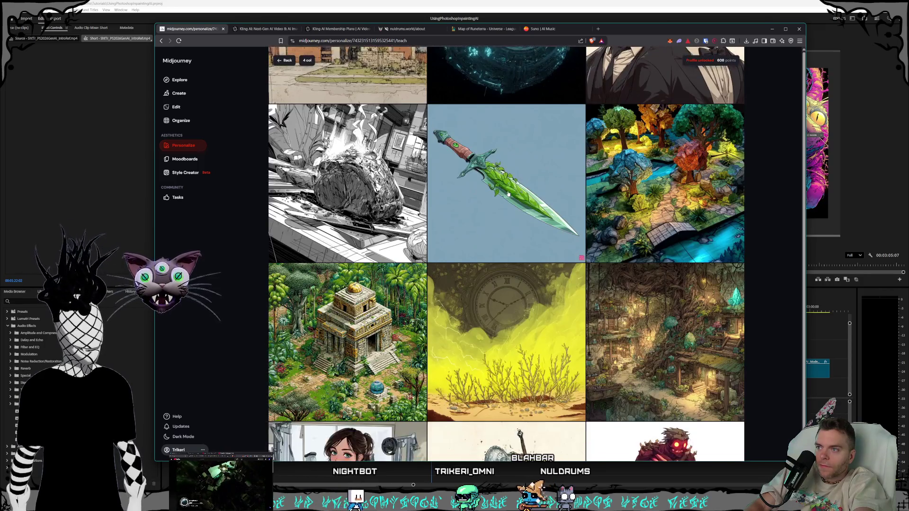
scroll(508, 193, "down", 2)
scroll(508, 194, "down", 1)
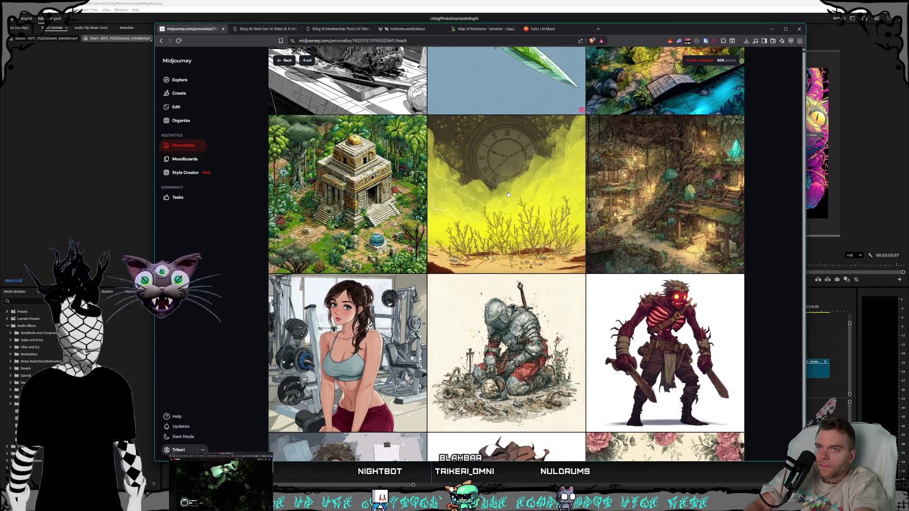
scroll(507, 194, "down", 2)
scroll(509, 193, "down", 1)
scroll(508, 193, "down", 1)
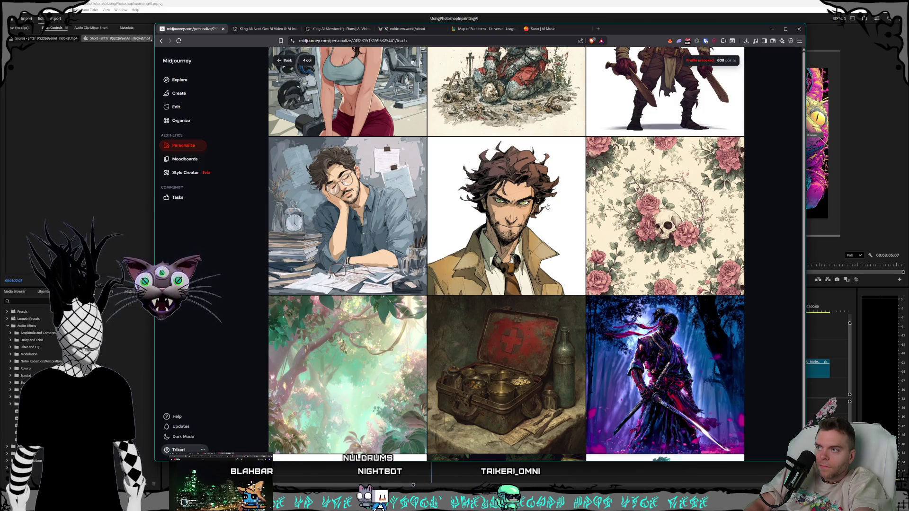
scroll(547, 208, "down", 1)
scroll(547, 207, "down", 1)
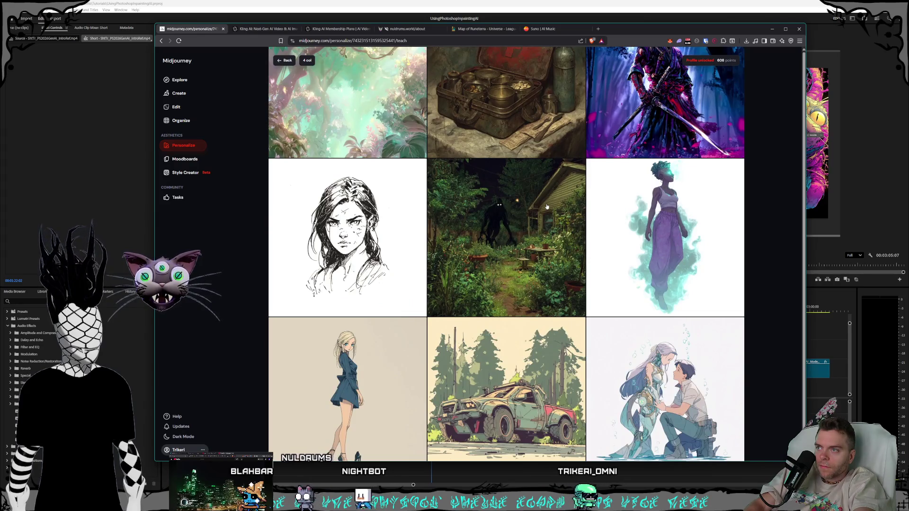
scroll(547, 207, "down", 1)
scroll(546, 208, "down", 1)
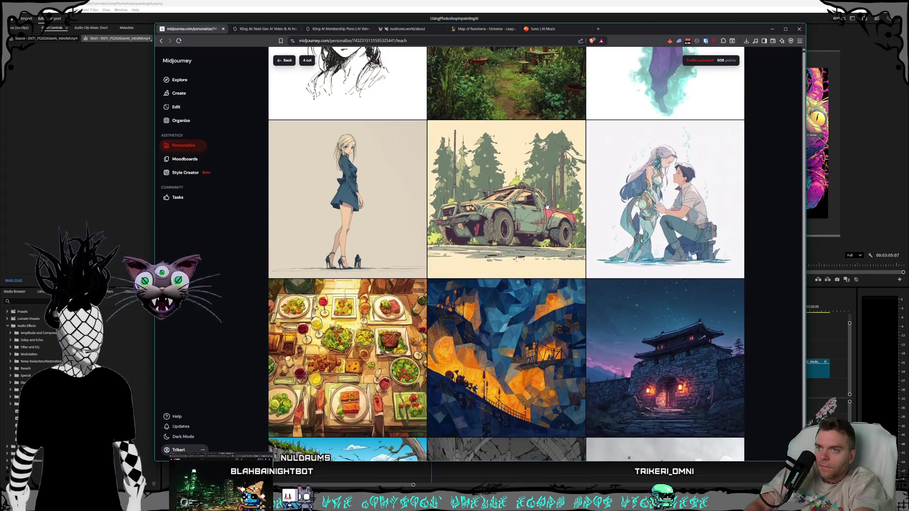
scroll(547, 206, "down", 3)
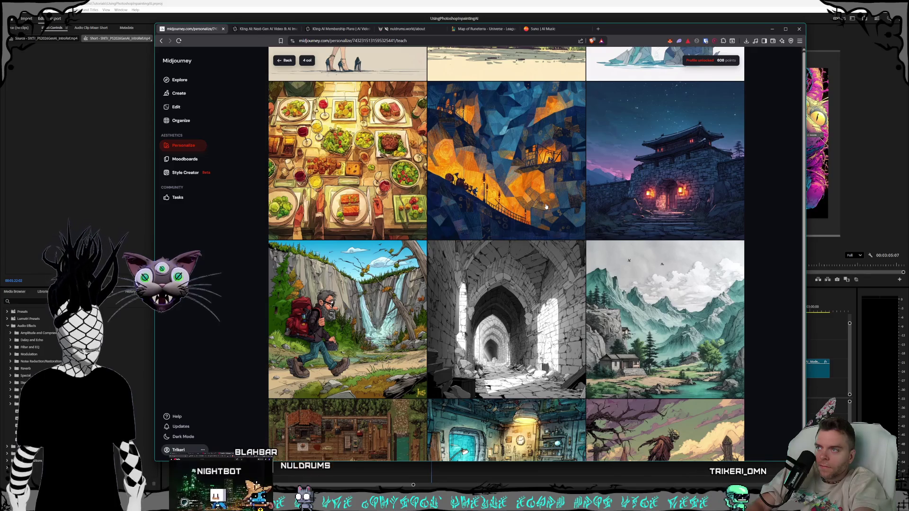
scroll(545, 207, "down", 2)
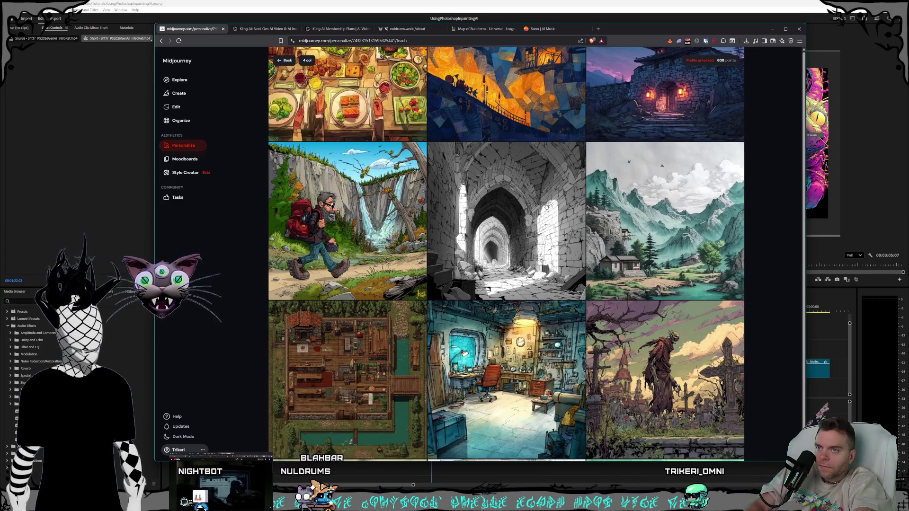
scroll(546, 208, "down", 2)
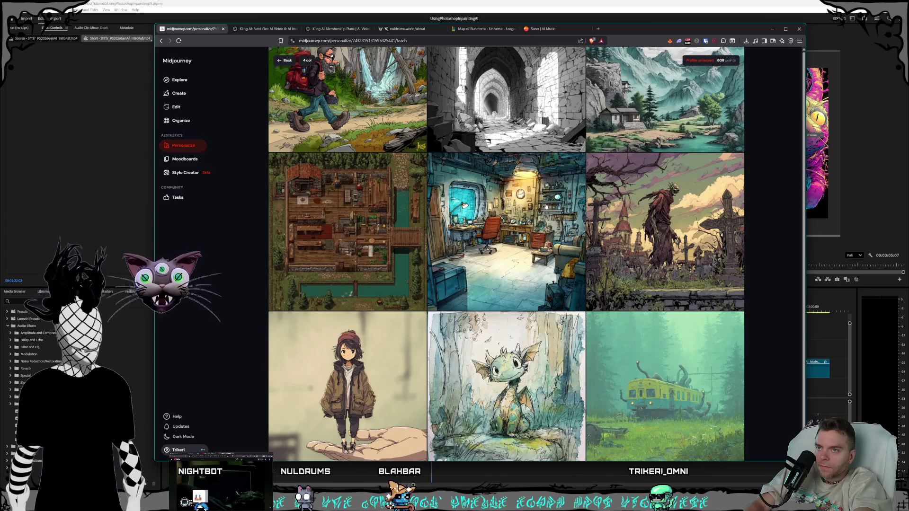
Like the zombie graveyard painting, then return to the Create feed.
left_click(659, 226)
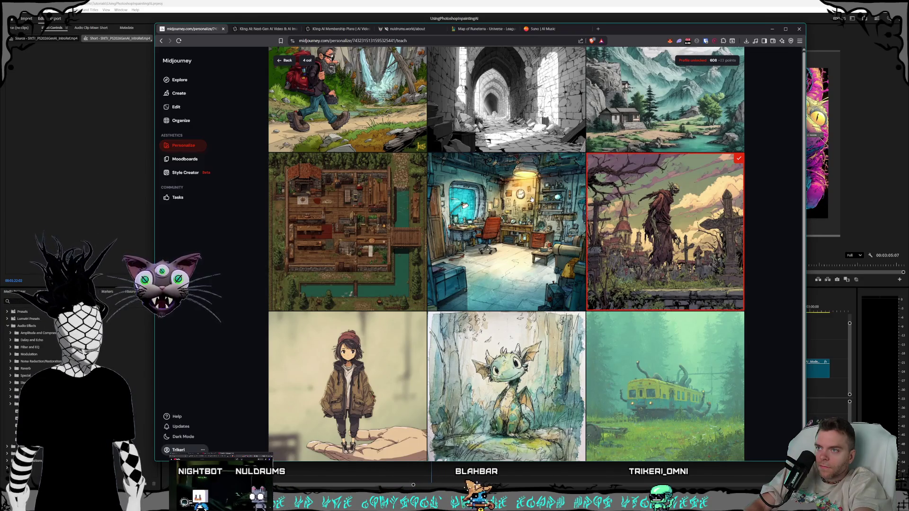
scroll(506, 254, "down", 2)
scroll(507, 254, "down", 2)
scroll(507, 254, "down", 2)
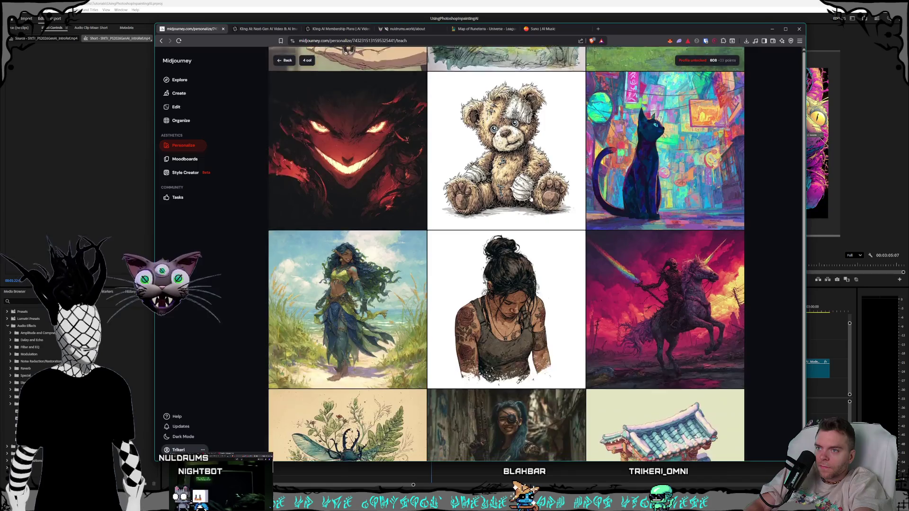
scroll(531, 201, "down", 2)
scroll(531, 201, "down", 2)
scroll(531, 201, "down", 2)
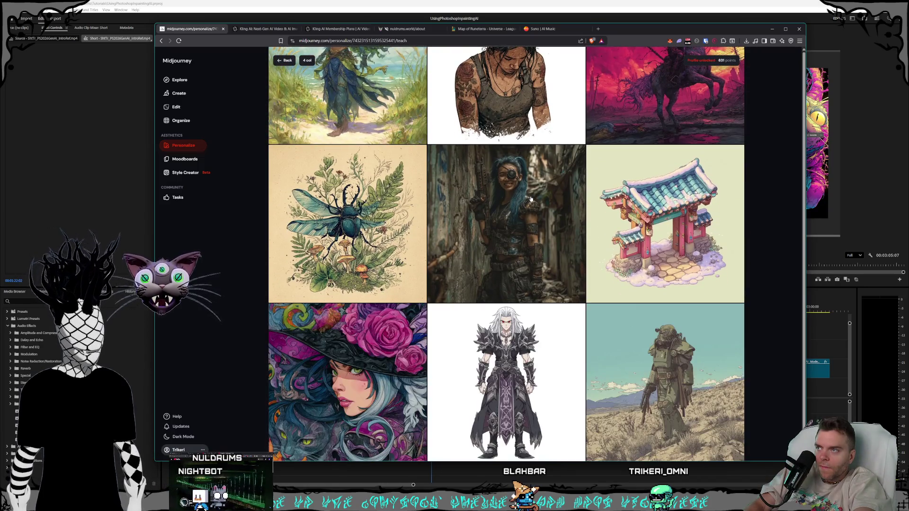
scroll(531, 199, "down", 3)
scroll(507, 253, "down", 1)
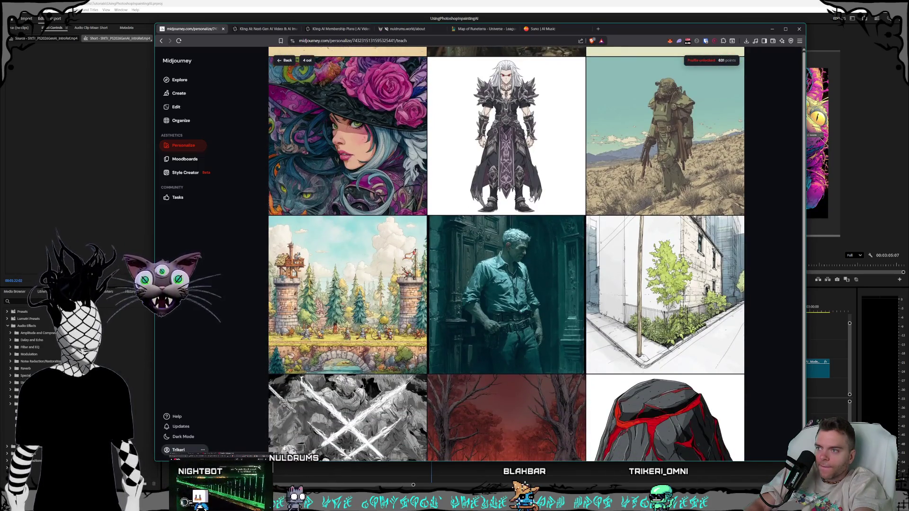
scroll(530, 199, "down", 2)
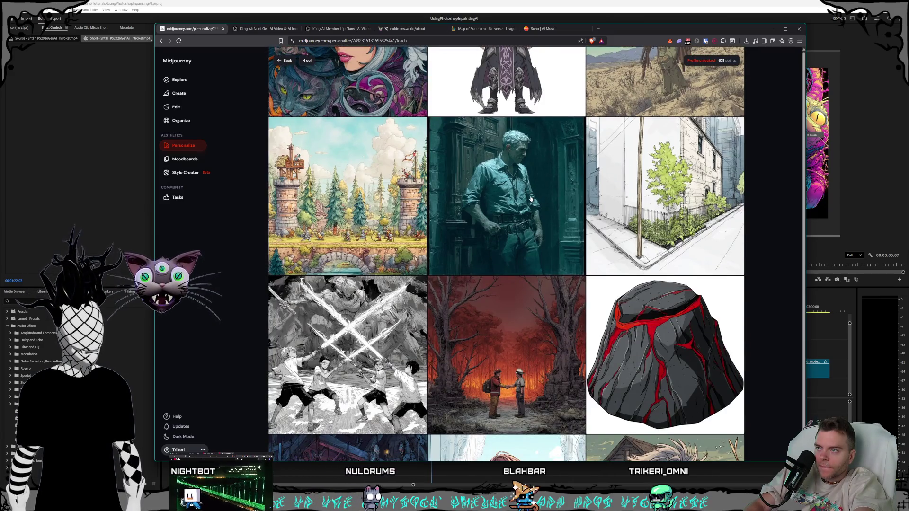
scroll(530, 199, "down", 2)
scroll(531, 199, "down", 1)
scroll(530, 199, "down", 2)
scroll(530, 199, "down", 2)
scroll(531, 199, "down", 1)
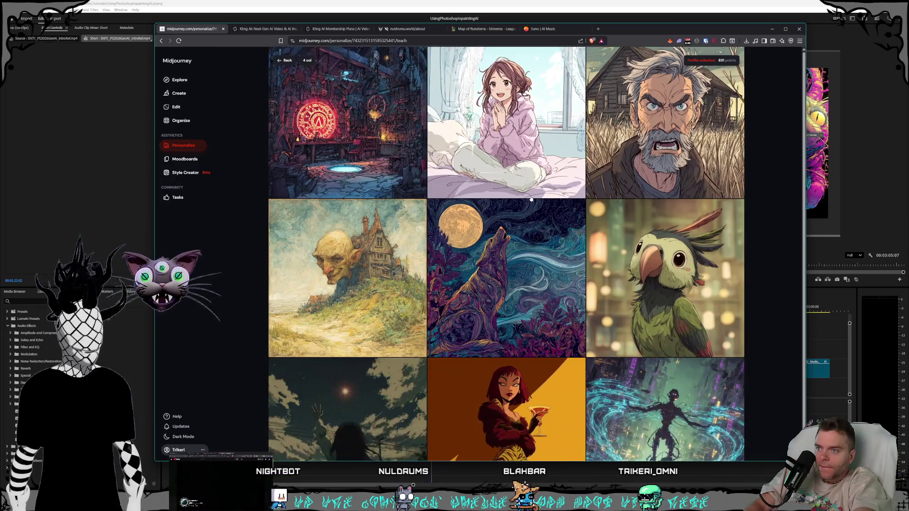
scroll(531, 199, "down", 3)
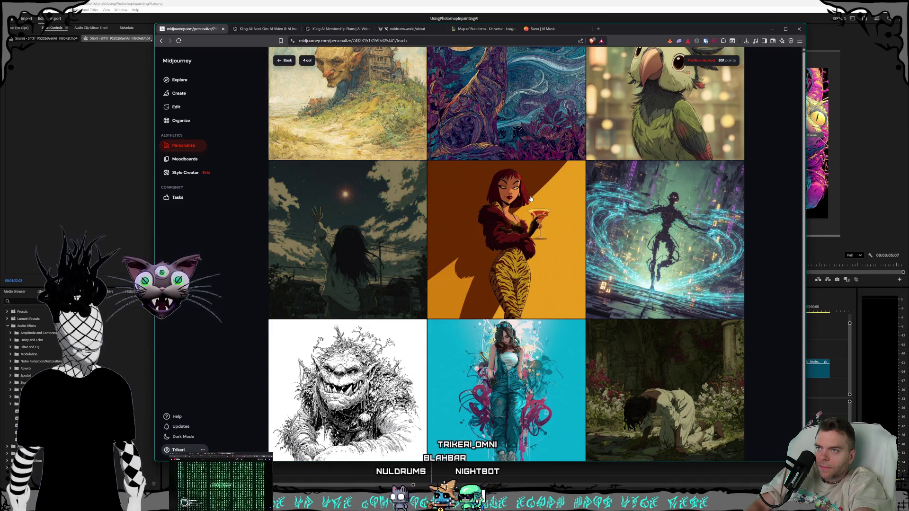
scroll(531, 199, "down", 2)
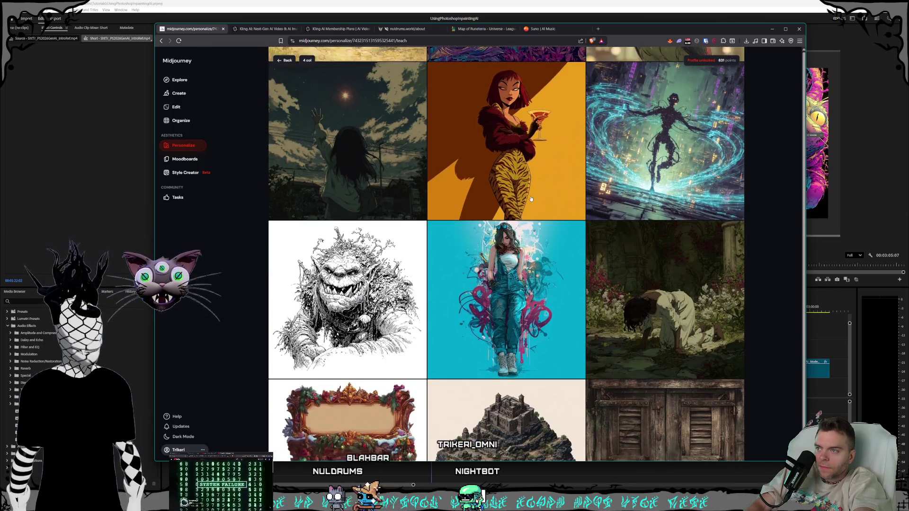
scroll(530, 199, "down", 2)
scroll(531, 199, "down", 1)
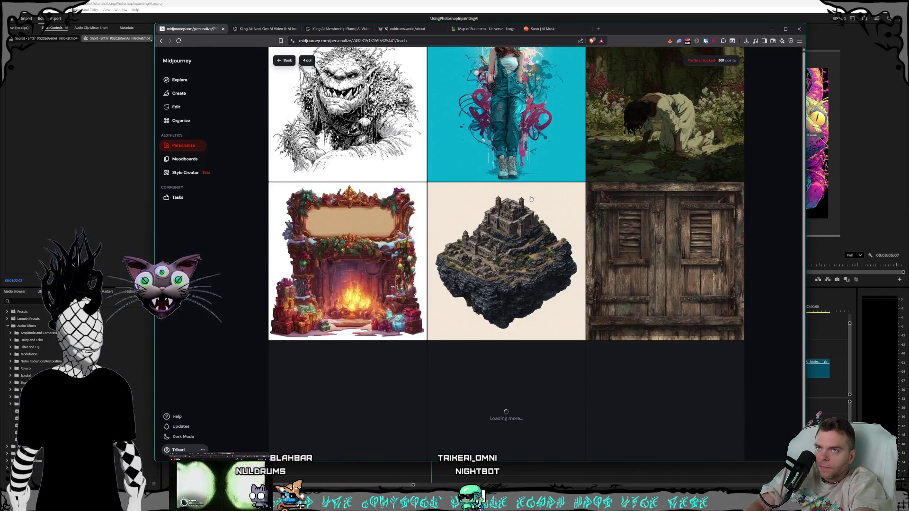
scroll(531, 199, "down", 3)
scroll(531, 199, "down", 2)
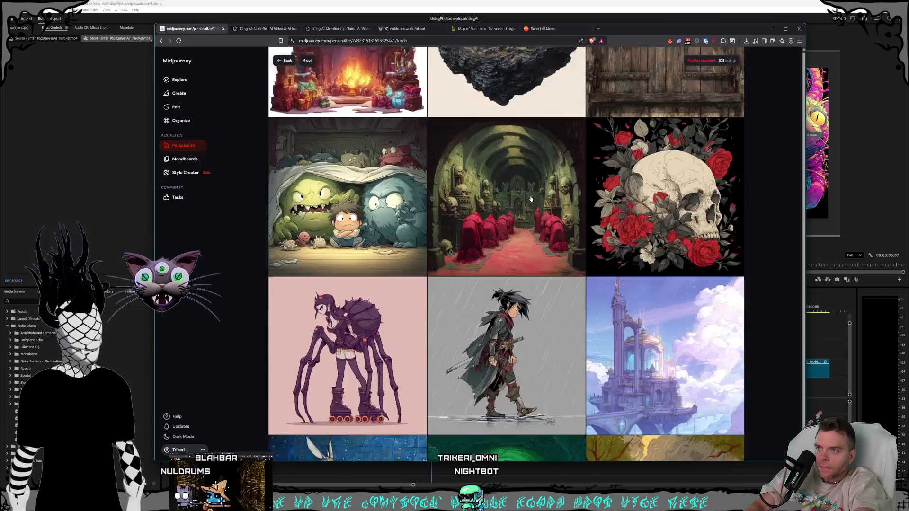
scroll(531, 199, "down", 1)
scroll(529, 200, "down", 1)
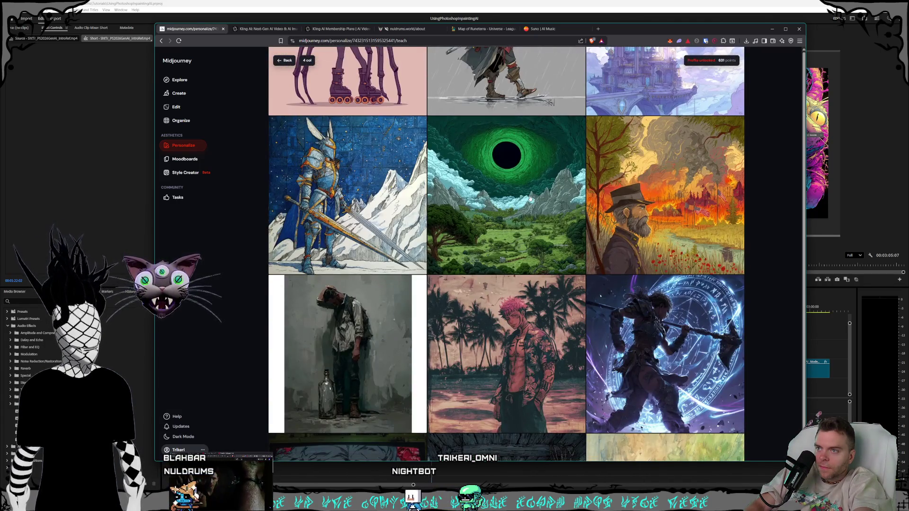
scroll(530, 200, "down", 1)
scroll(529, 200, "down", 1)
scroll(529, 200, "down", 1)
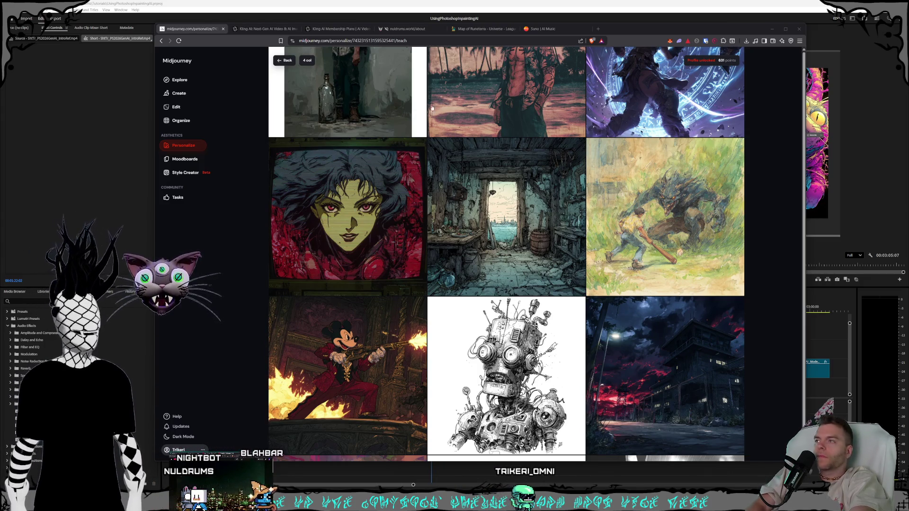
left_click(182, 96)
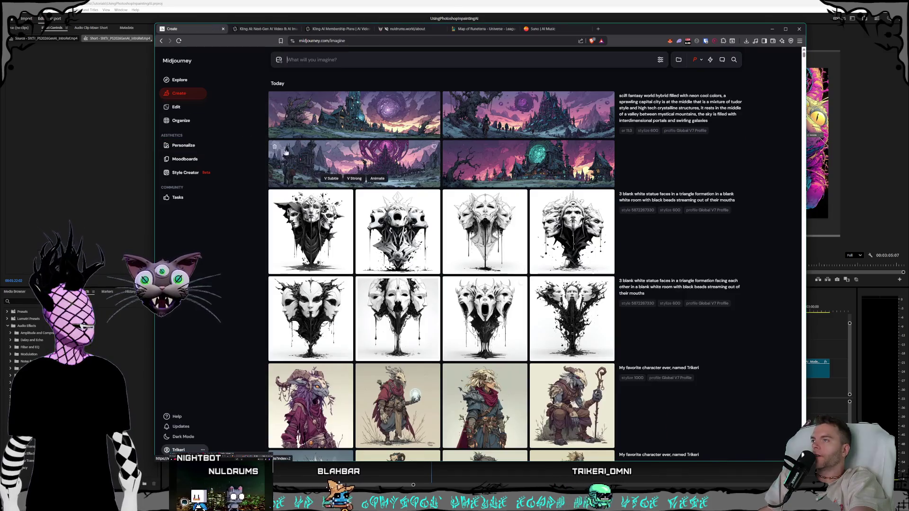
Rename the new personalization profile to Clean Graphic Style and close the Personalize panel.
left_click(702, 61)
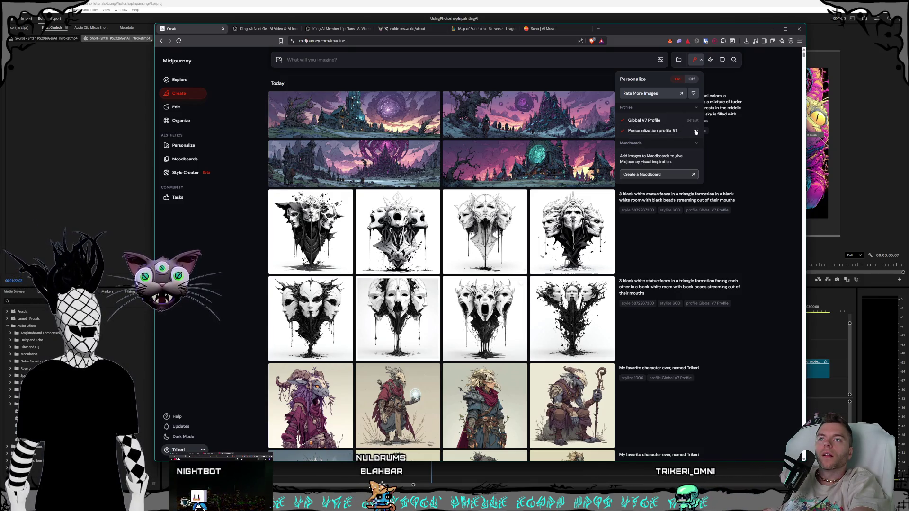
left_click(697, 132)
left_click(668, 165)
type("Clean S")
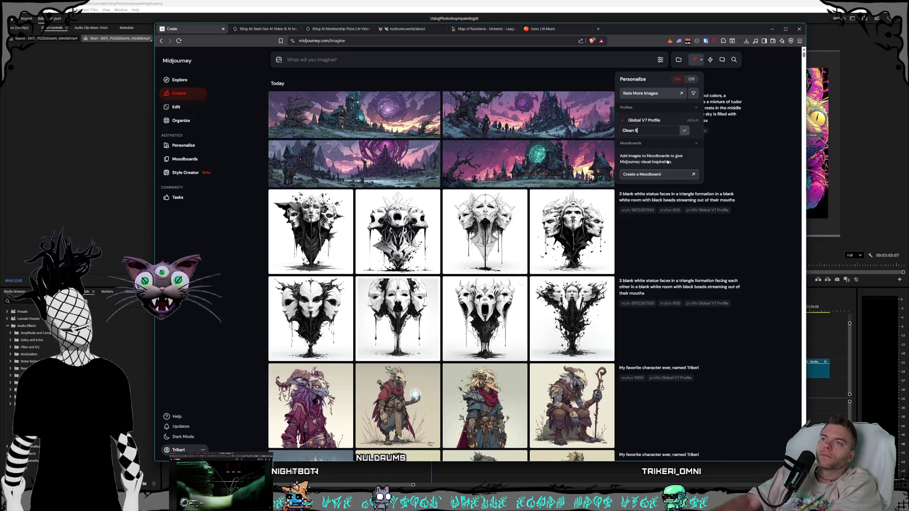
type("ty")
key("BackSpace")
key("BackSpace")
key("BackSpace")
type("Graphic St")
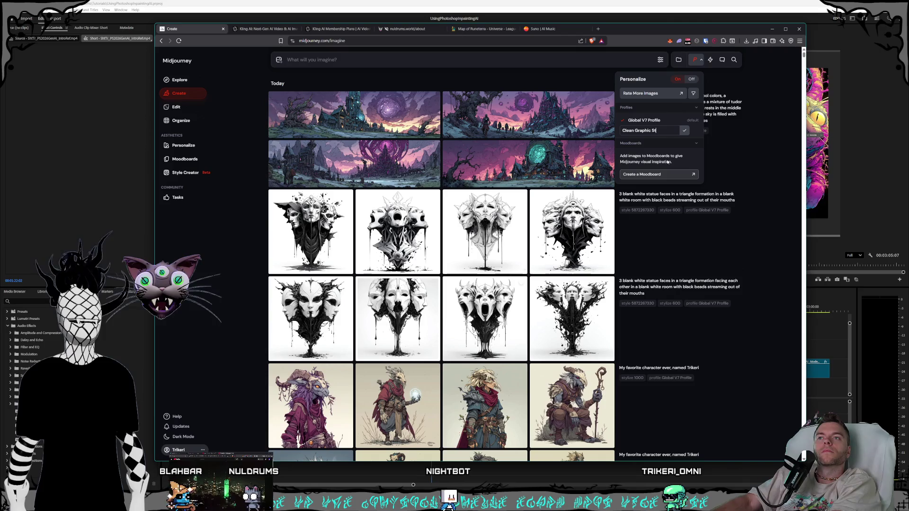
left_click(696, 121)
left_click(696, 122)
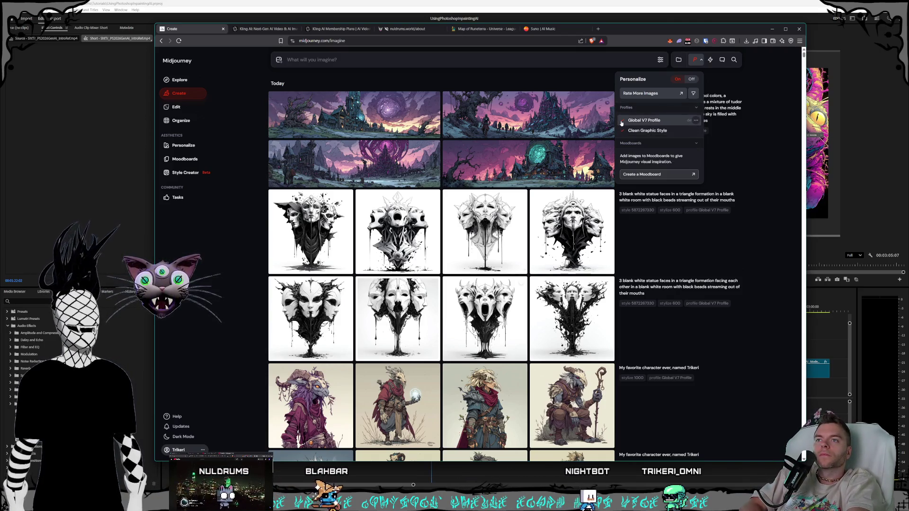
left_click(761, 124)
mouse_move(679, 197)
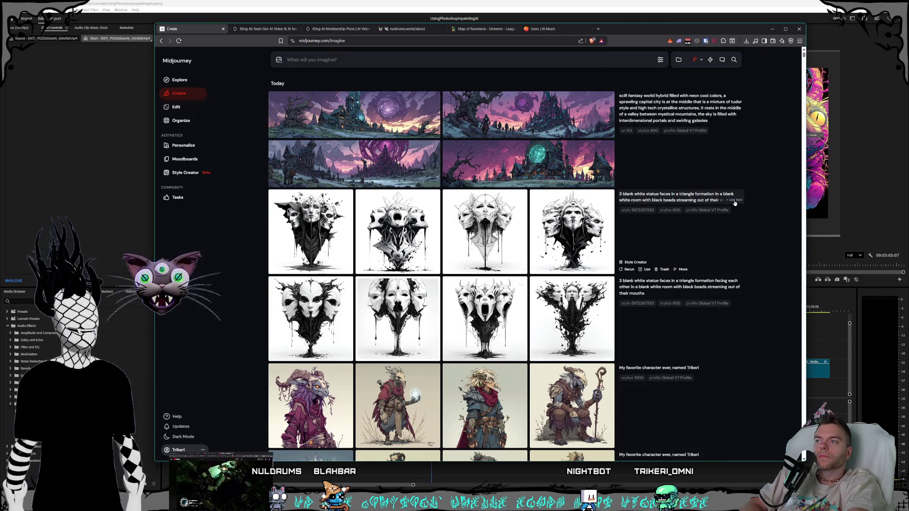
Rerun the statue faces and sci-fi city prompts with Clean Graphic Style, then switch to Kling AI.
left_click(650, 61)
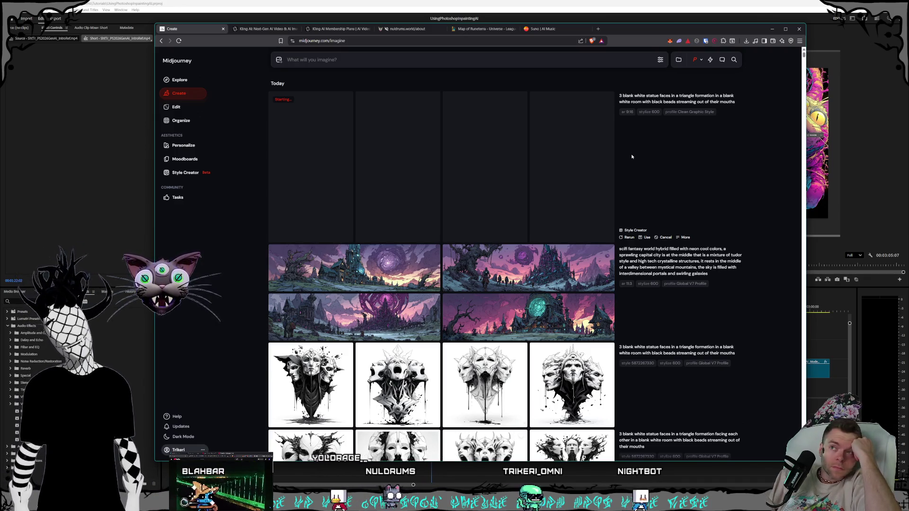
mouse_move(680, 262)
left_click(716, 276)
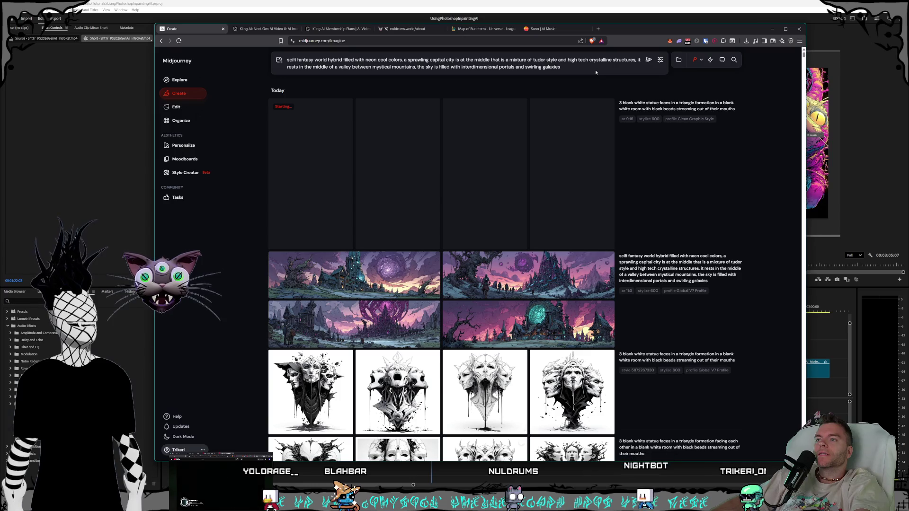
left_click(649, 60)
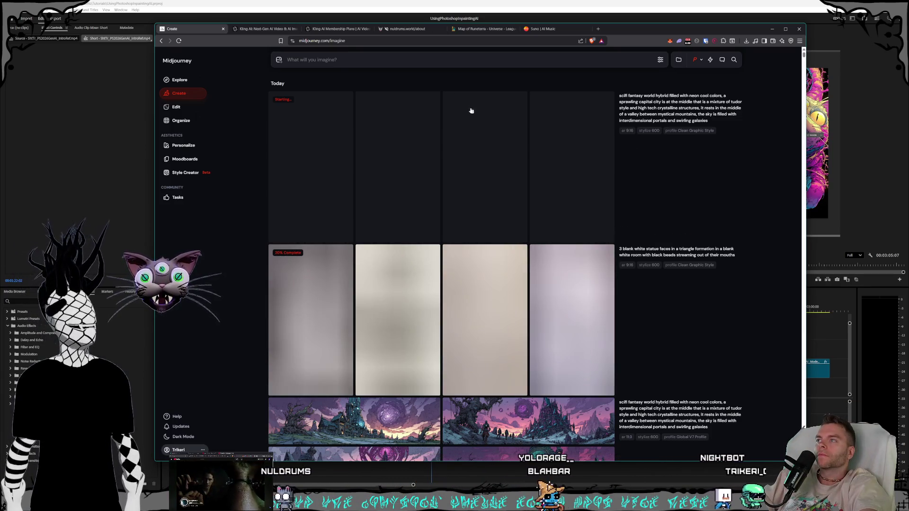
left_click(250, 29)
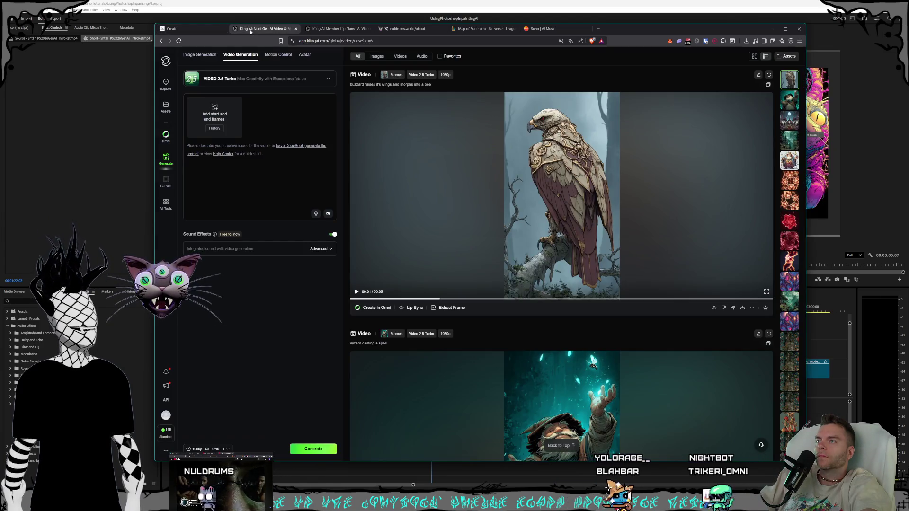
Return from Kling AI to the Midjourney Create feed with the finished statue faces.
left_click(203, 31)
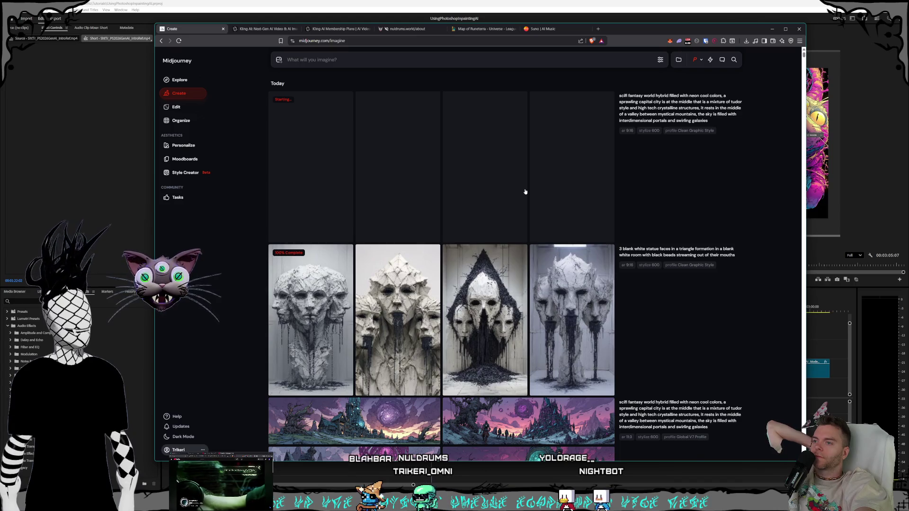
scroll(346, 280, "down", 1)
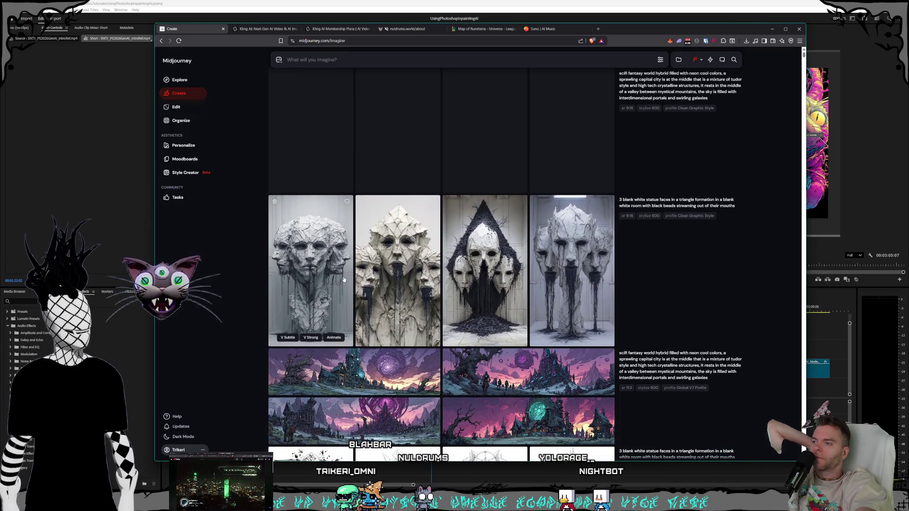
View the three-face statue variations full size, stepping through them, then close back to the feed.
left_click(318, 286)
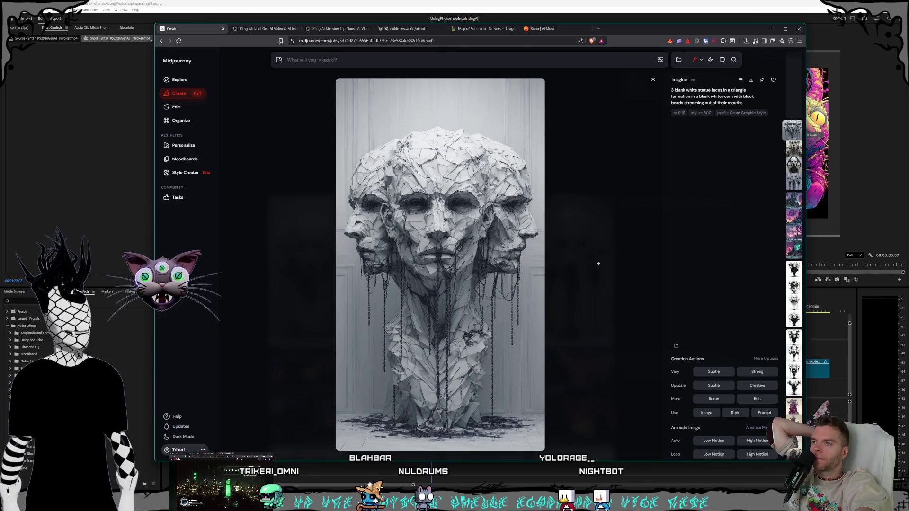
key("Escape")
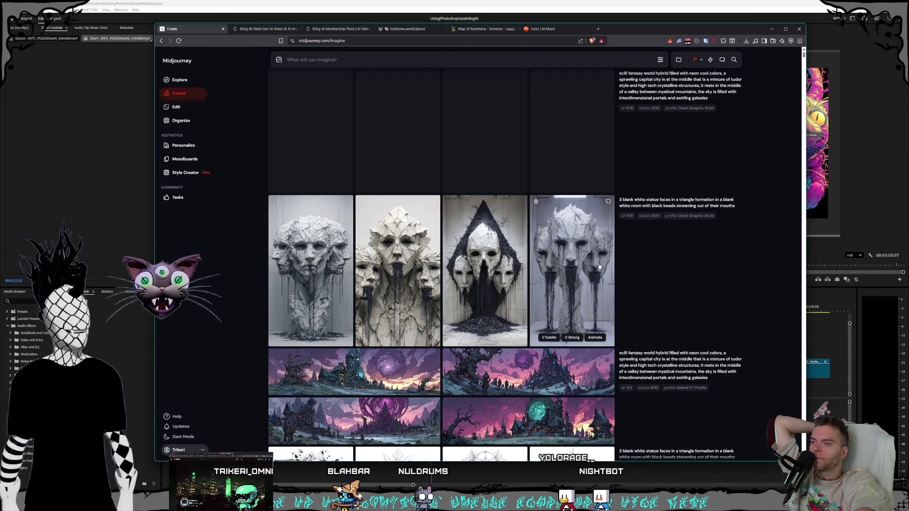
left_click(563, 275)
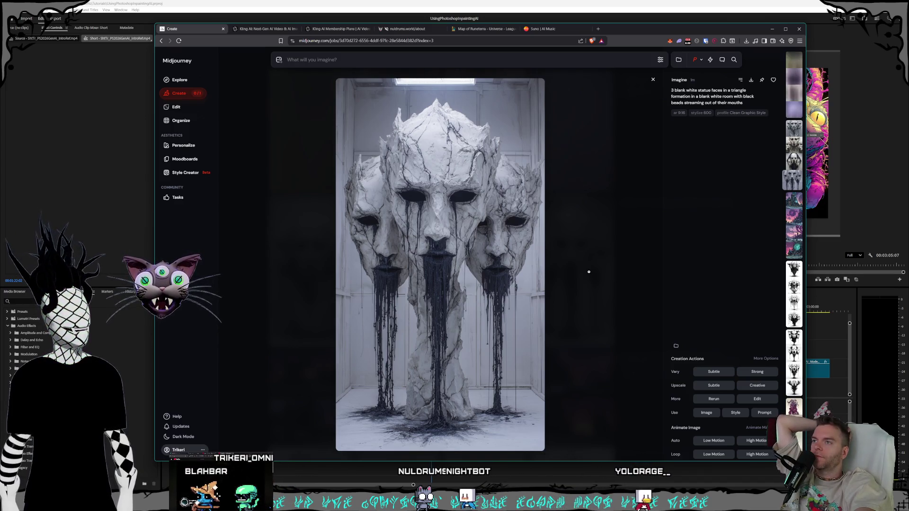
key("Left")
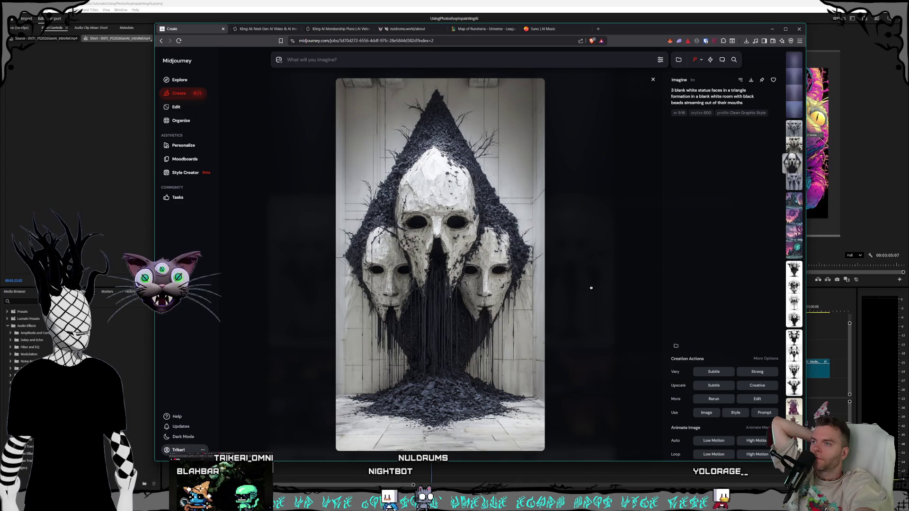
key("Left")
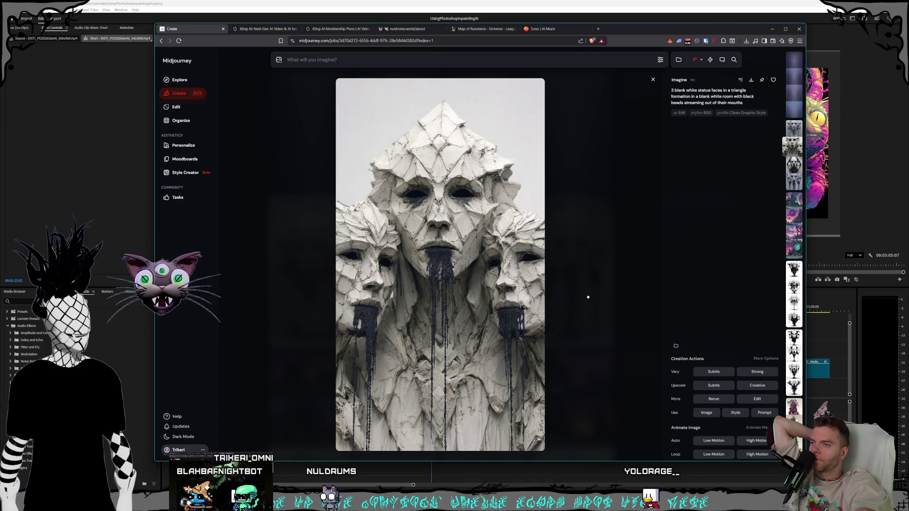
key("Right")
key("Right")
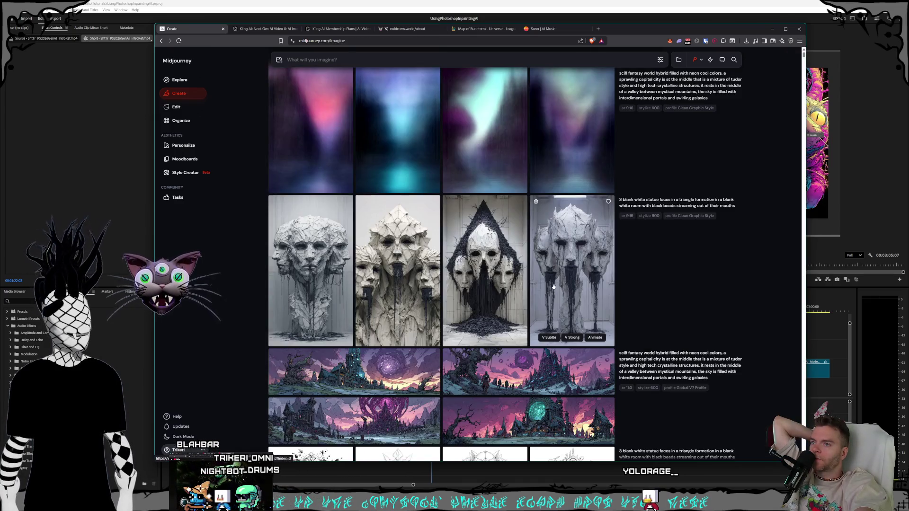
key("Escape")
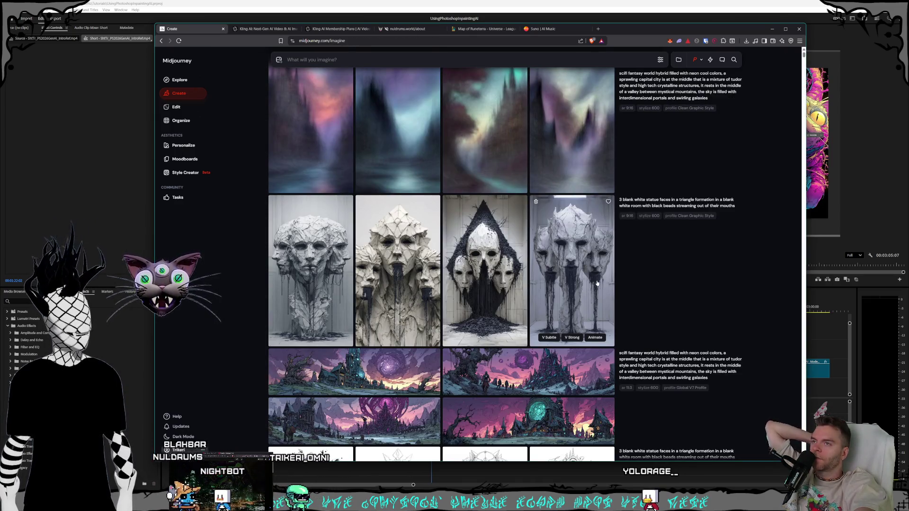
scroll(597, 283, "up", 1)
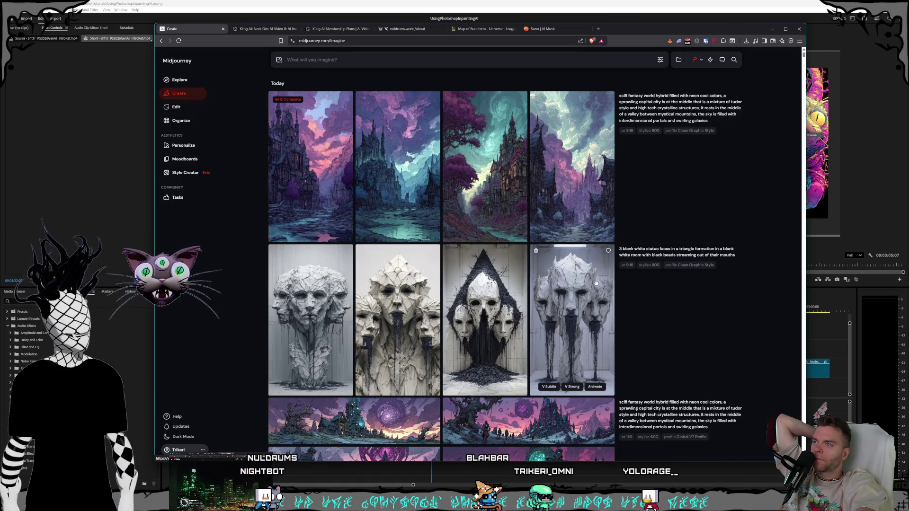
scroll(596, 283, "down", 2)
scroll(596, 283, "up", 2)
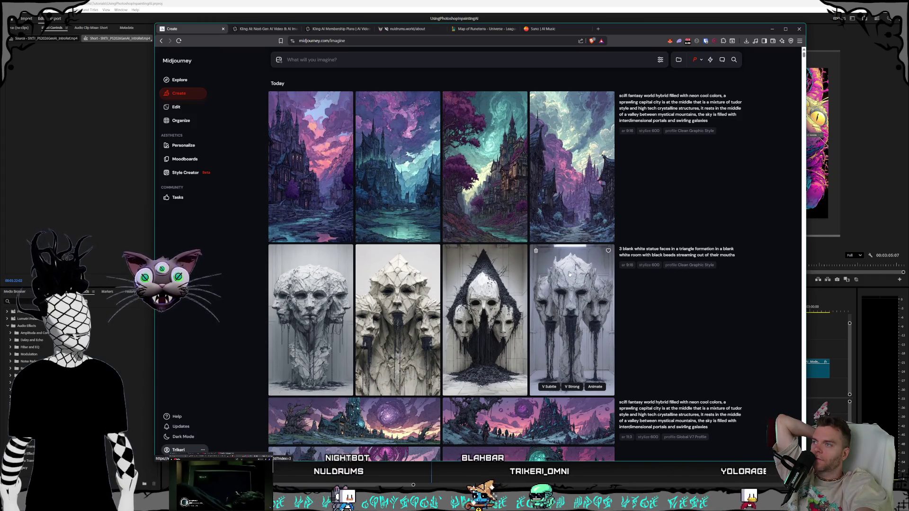
View the top-left castle image full size, flip to the fourth castle, and return to the feed.
left_click(334, 200)
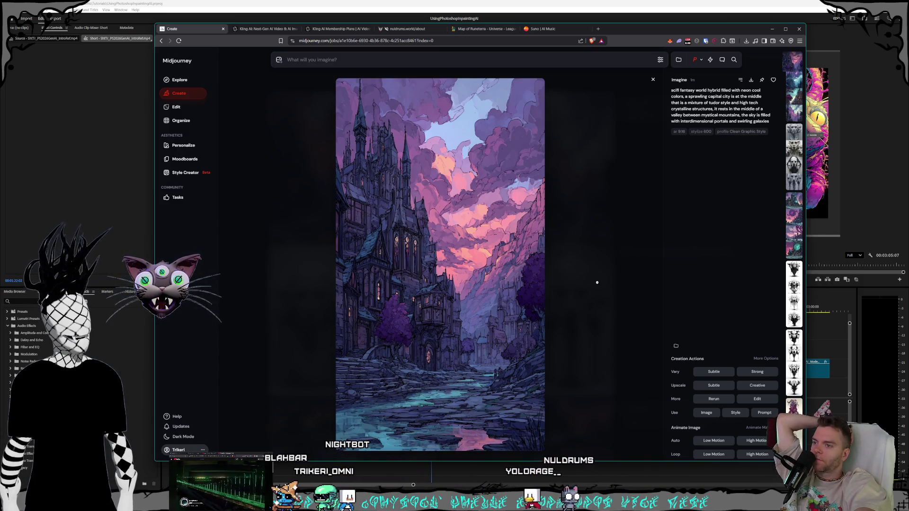
left_click(596, 285)
left_click(561, 197)
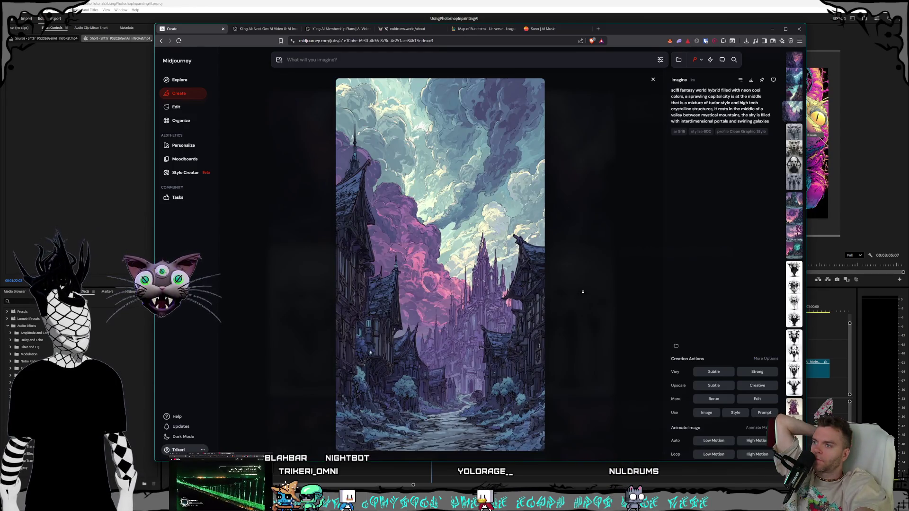
left_click(582, 291)
mouse_move(485, 167)
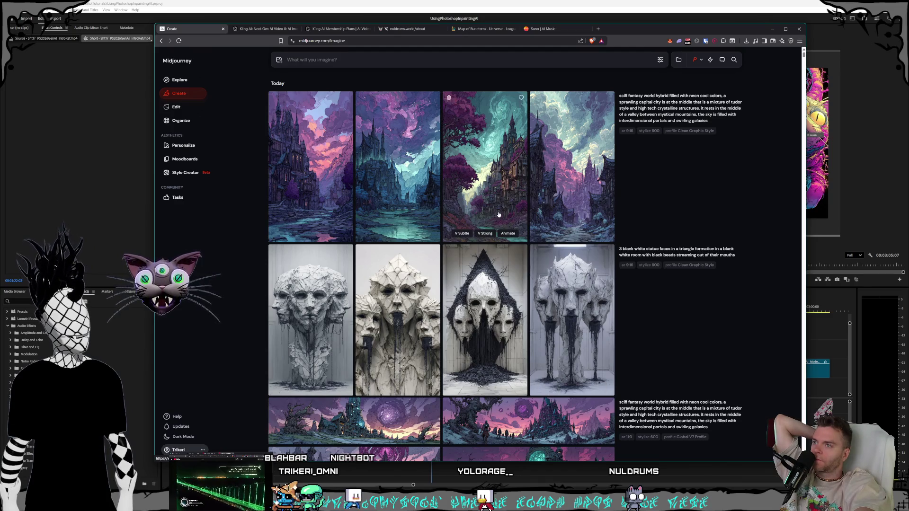
Compare the teal-sky castle, then keep the blue lake castle open and start its download.
left_click(498, 215)
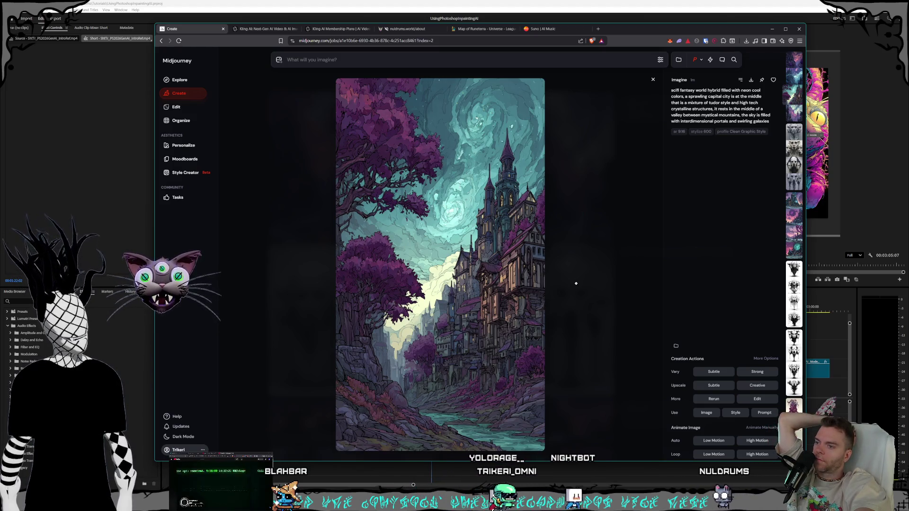
left_click(576, 284)
left_click(407, 205)
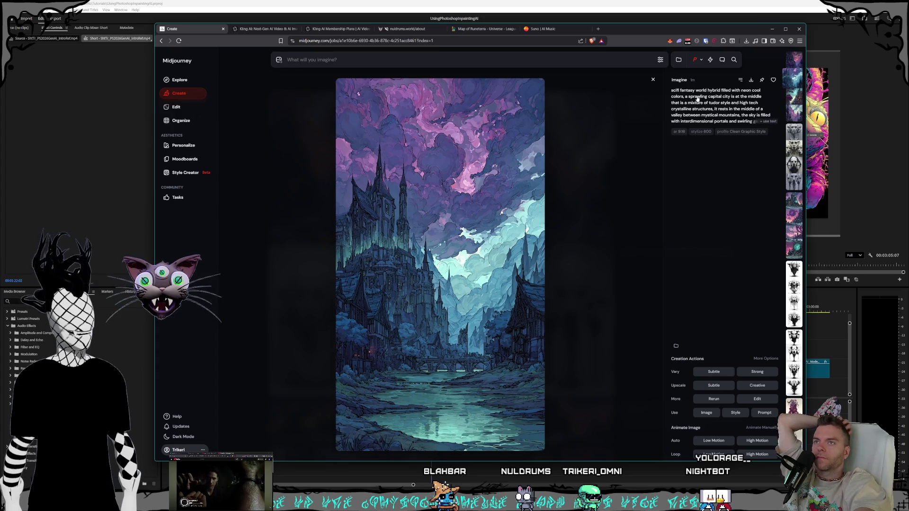
left_click(750, 81)
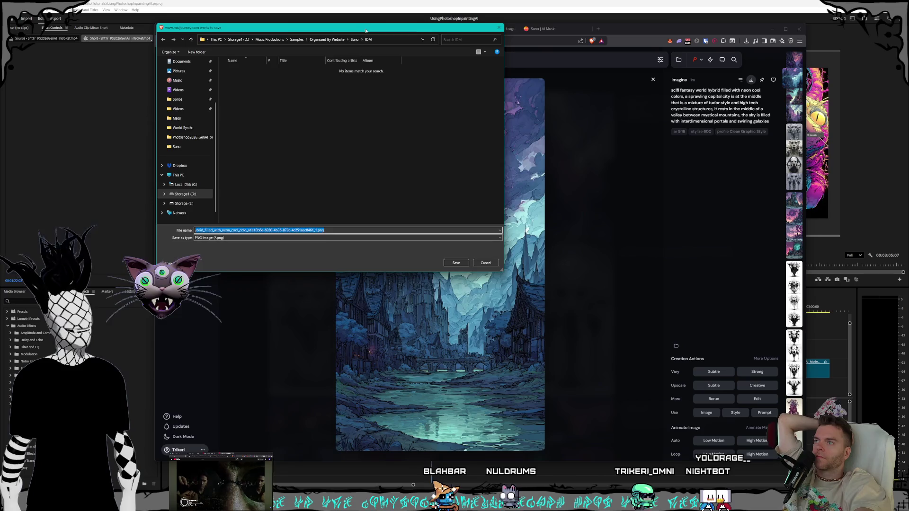
Move the Save dialog aside and browse into D: Storage1 > Pictures > the channel folder.
left_click_drag(370, 27, 516, 94)
left_click(386, 105)
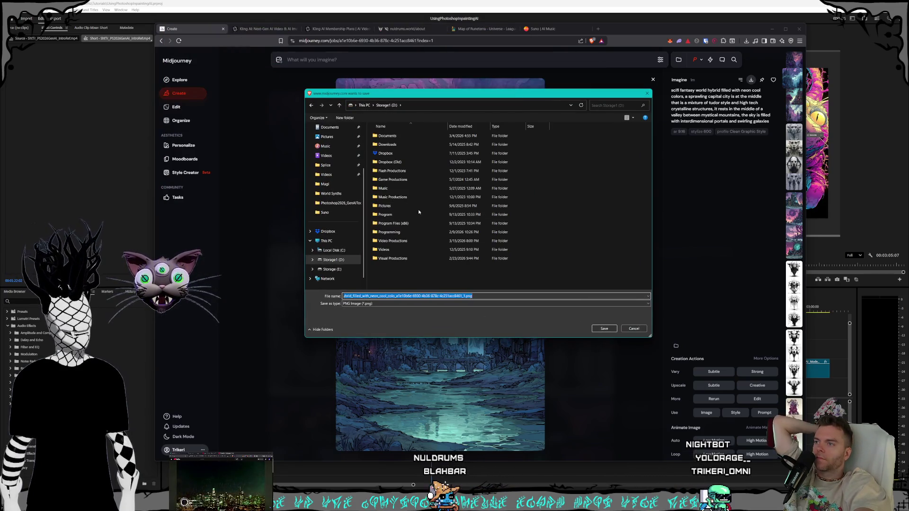
double_click(414, 207)
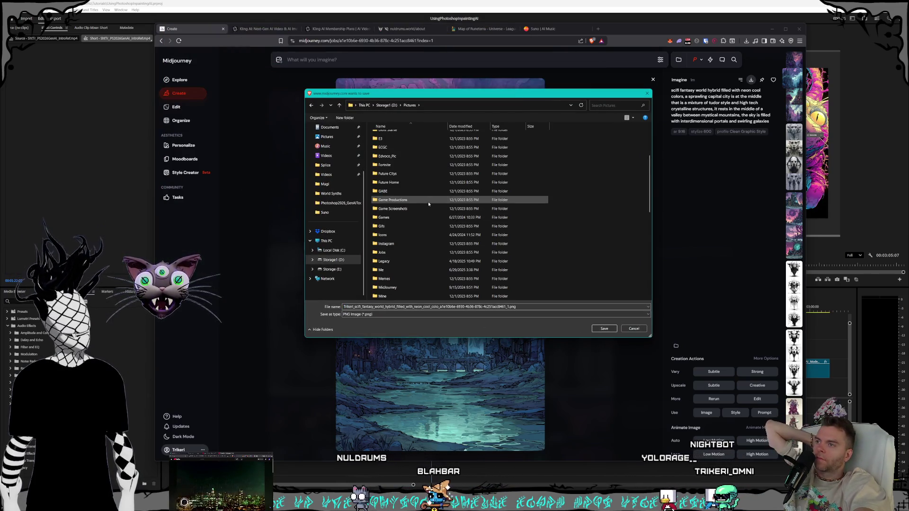
scroll(429, 204, "down", 1)
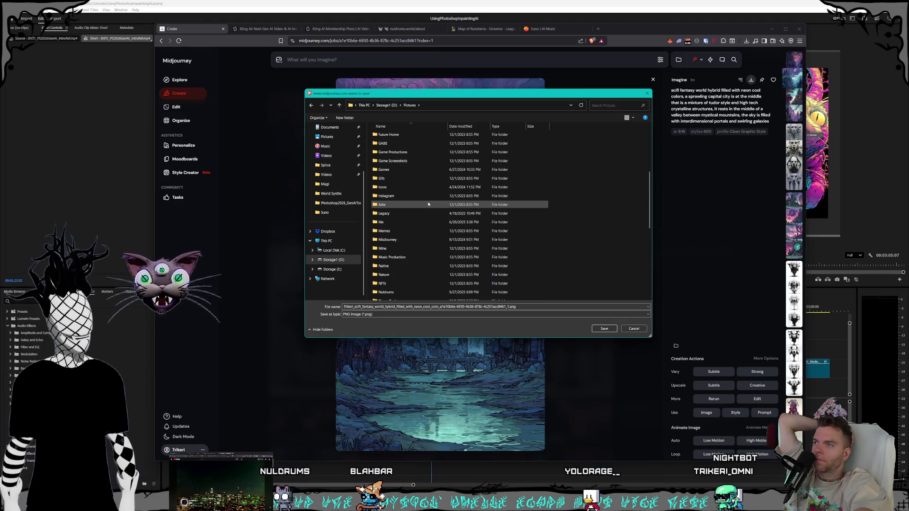
scroll(412, 220, "down", 2)
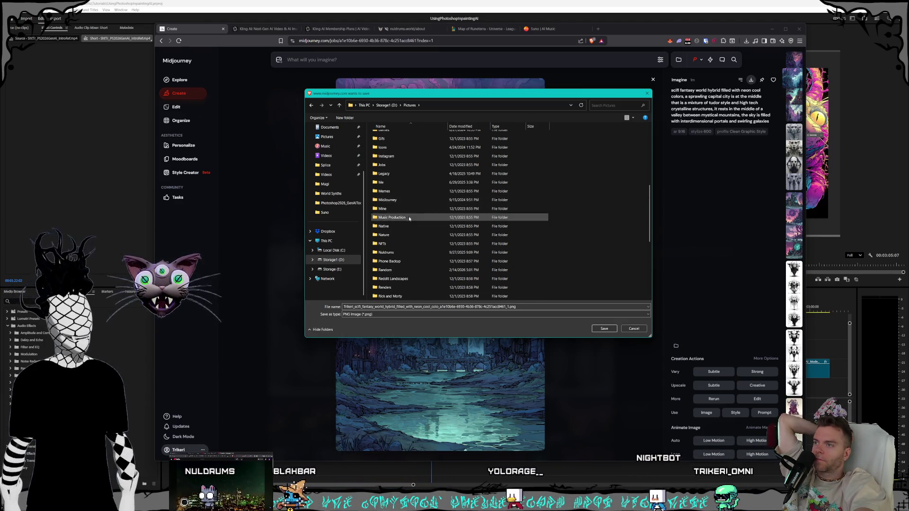
double_click(390, 252)
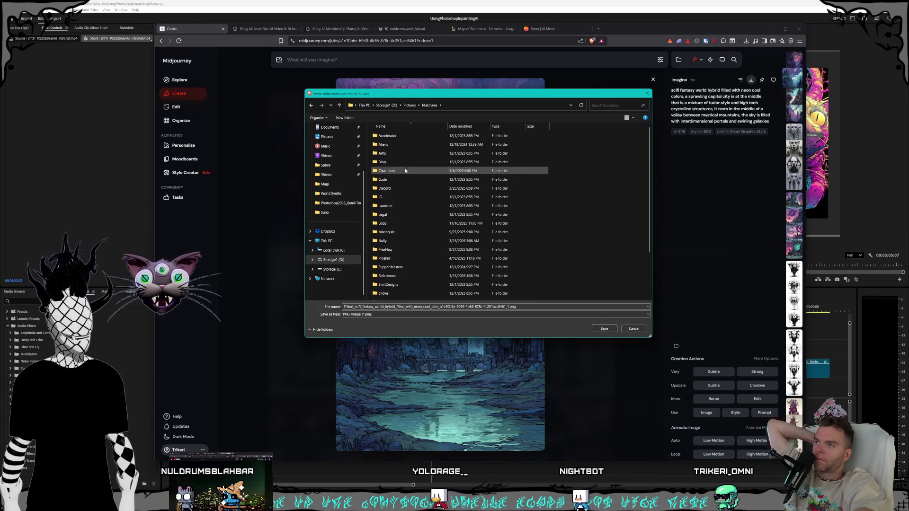
Continue into Characters > Shorts > Land Intro as the destination folder.
left_click(394, 215)
left_click(402, 232)
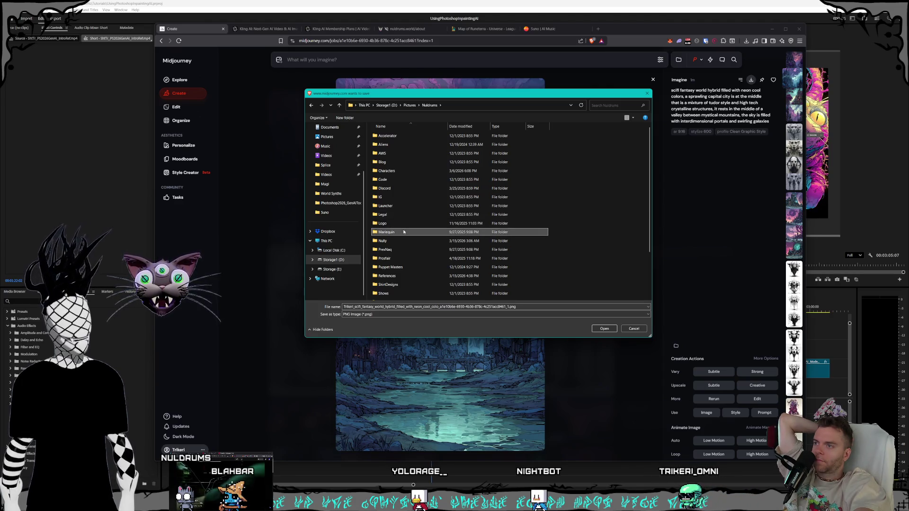
double_click(400, 170)
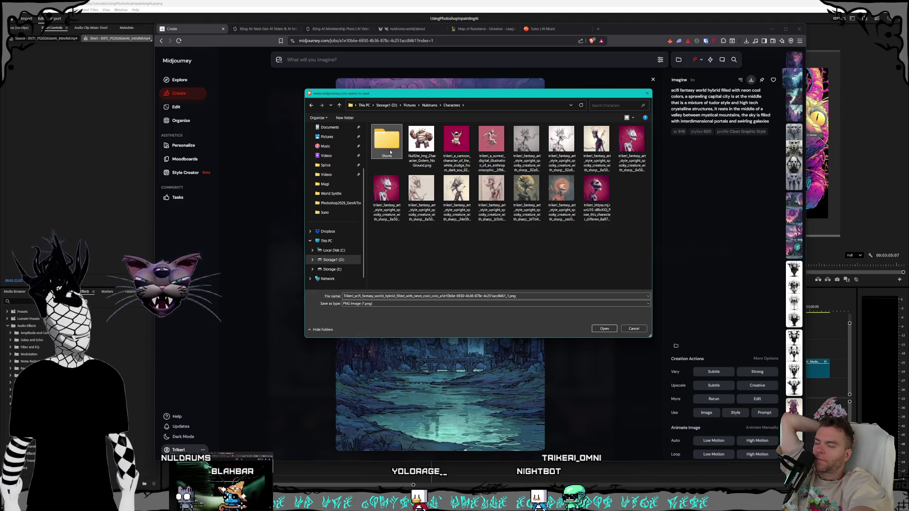
double_click(391, 152)
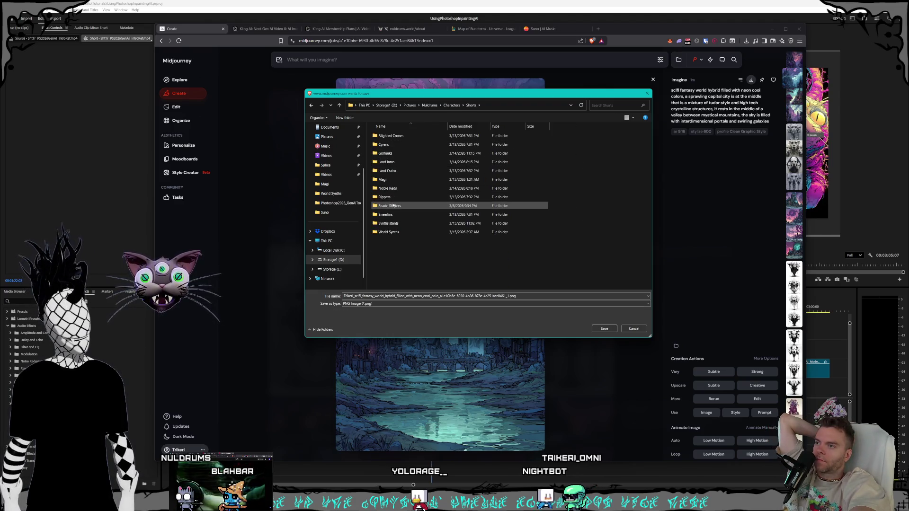
double_click(385, 165)
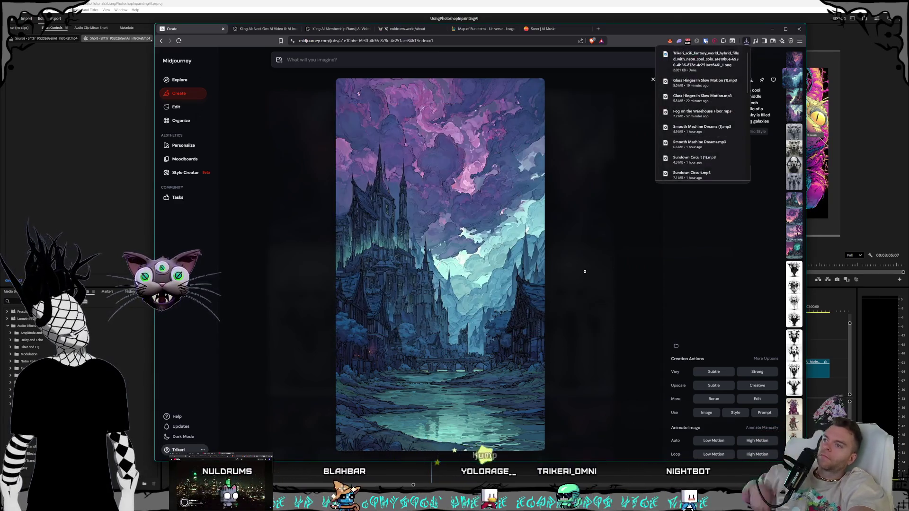
Save the blue castle PNG into Land Intro, then view the third and fourth castle images.
left_click(593, 260)
left_click(453, 181)
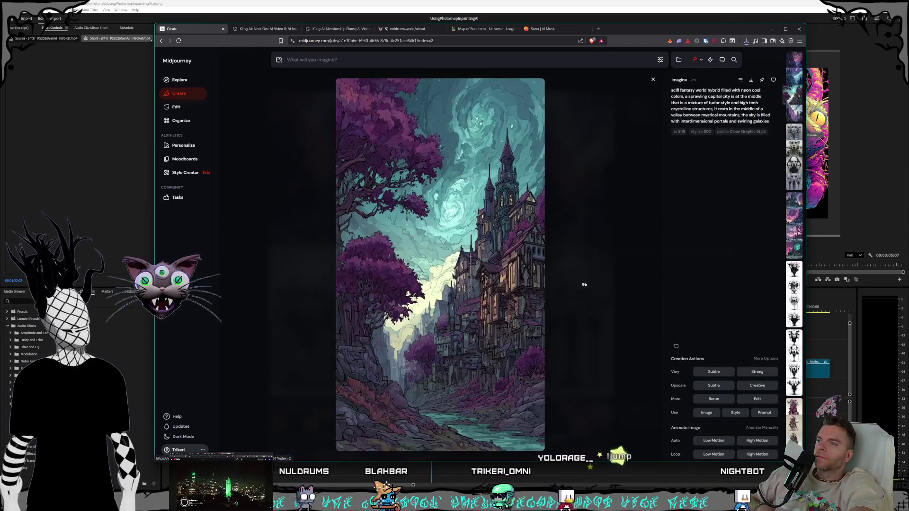
left_click(597, 281)
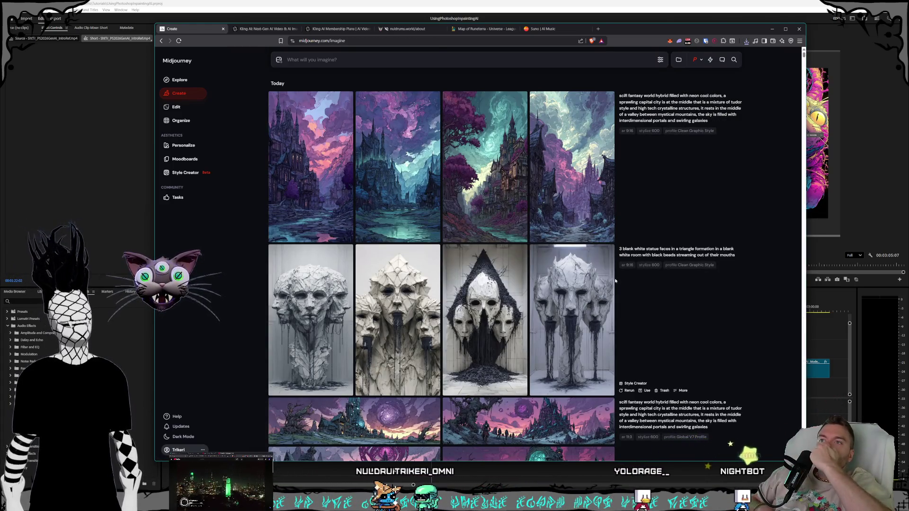
left_click(551, 175)
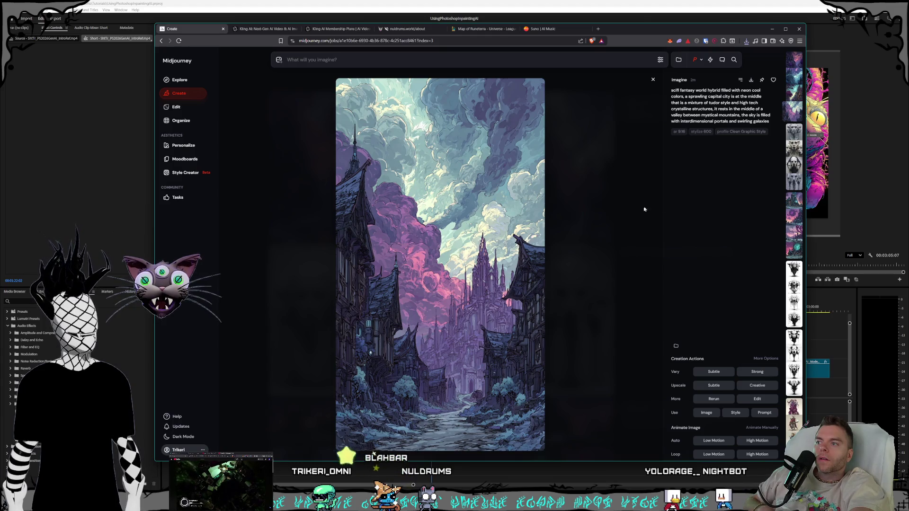
key("ctrl+s")
key("Return")
left_click(602, 260)
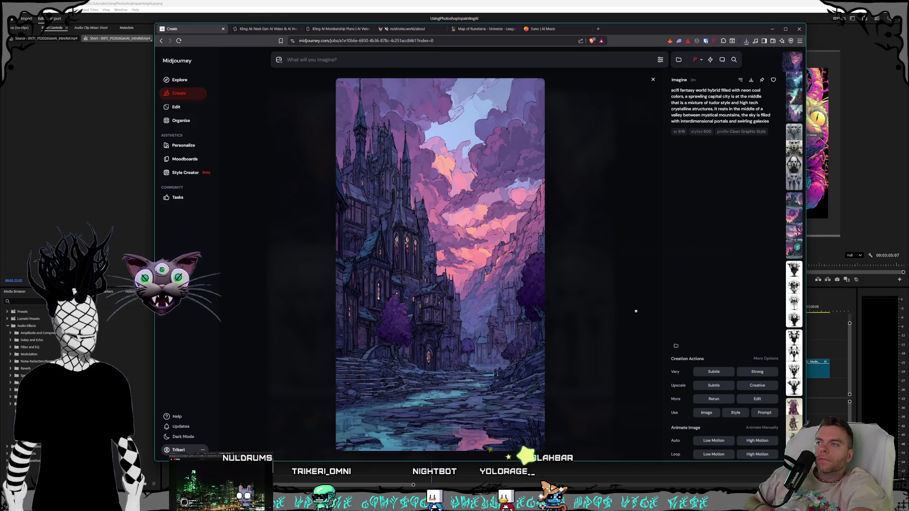
left_click(636, 311)
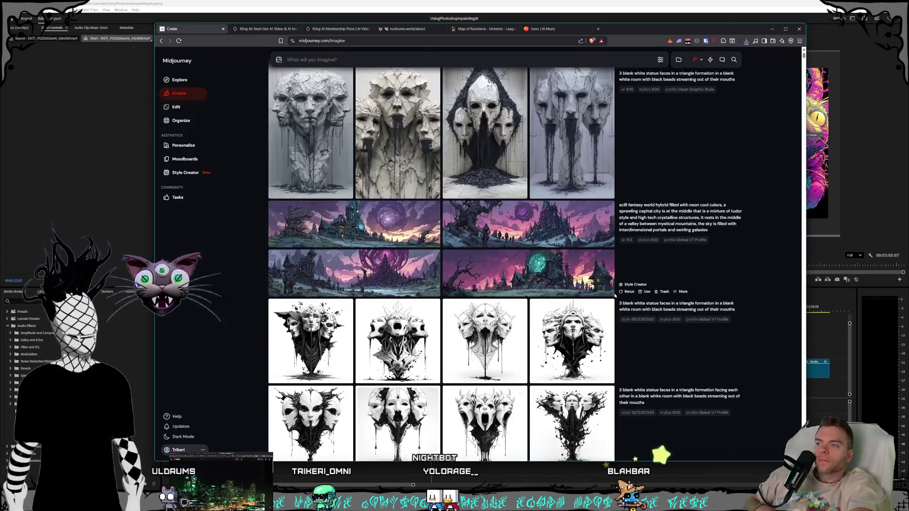
mouse_move(528, 273)
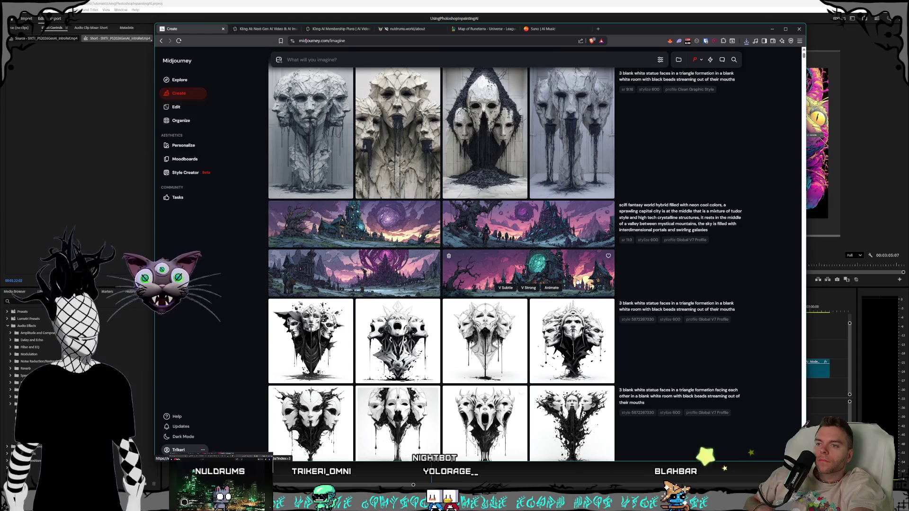
scroll(572, 277, "down", 1)
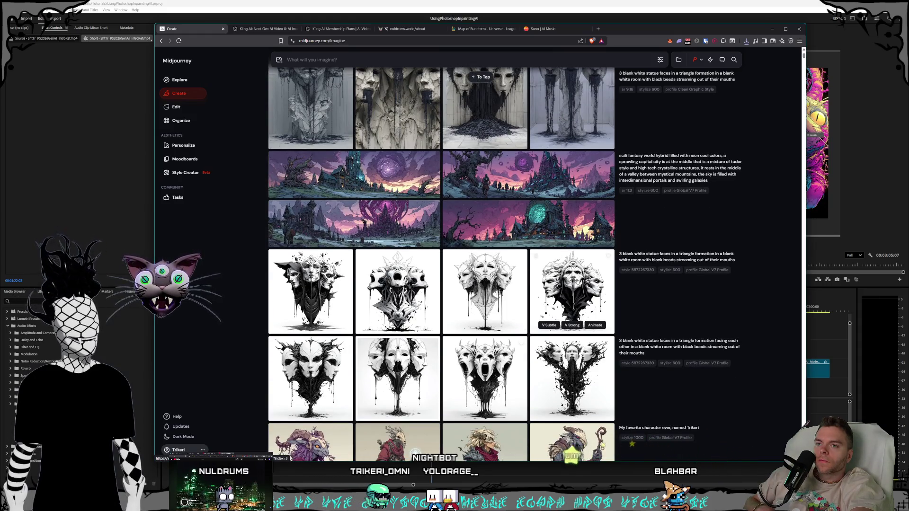
left_click(640, 271)
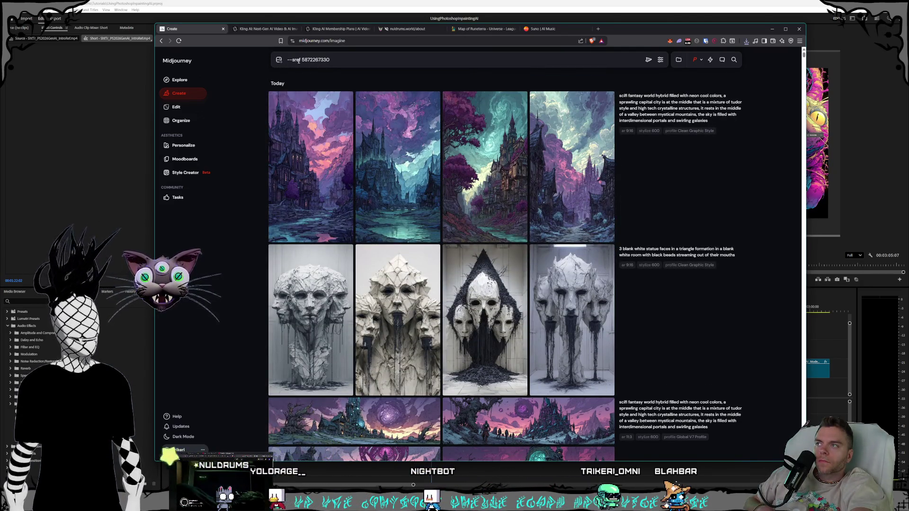
mouse_move(398, 167)
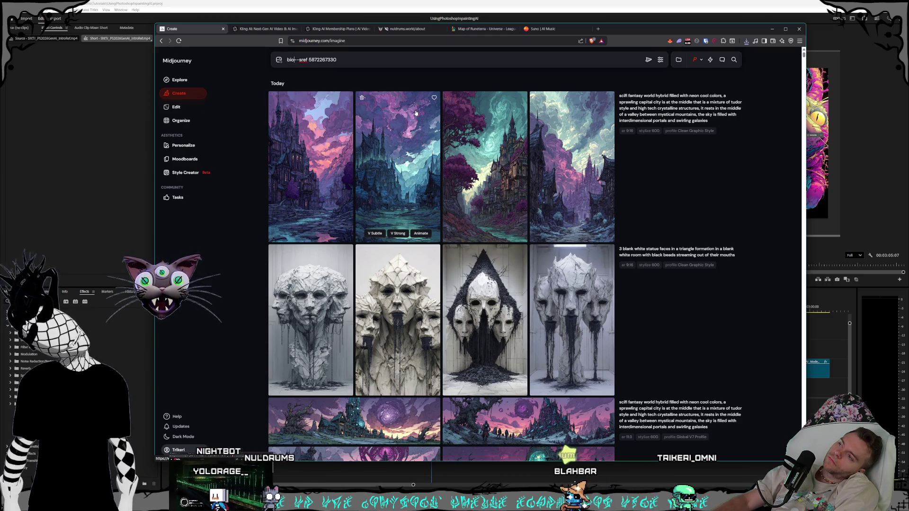
type("biomechanical robot")
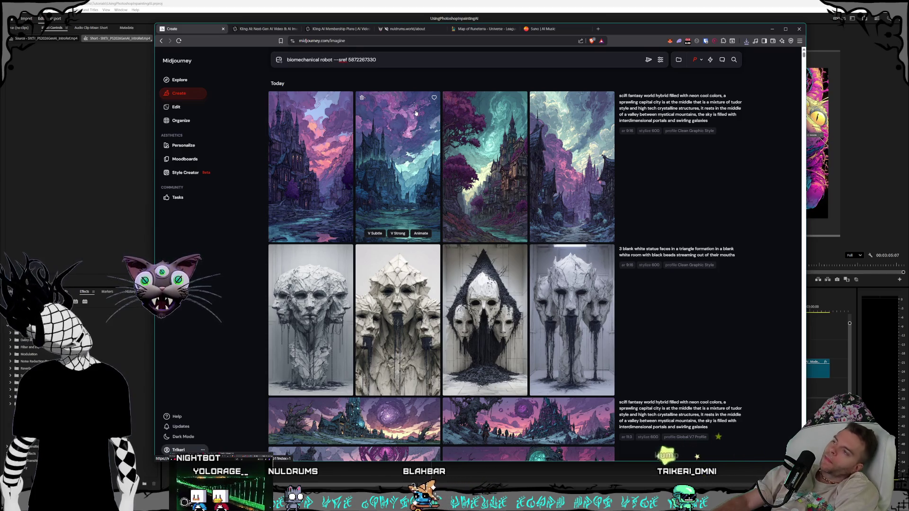
type(" e")
type("iren")
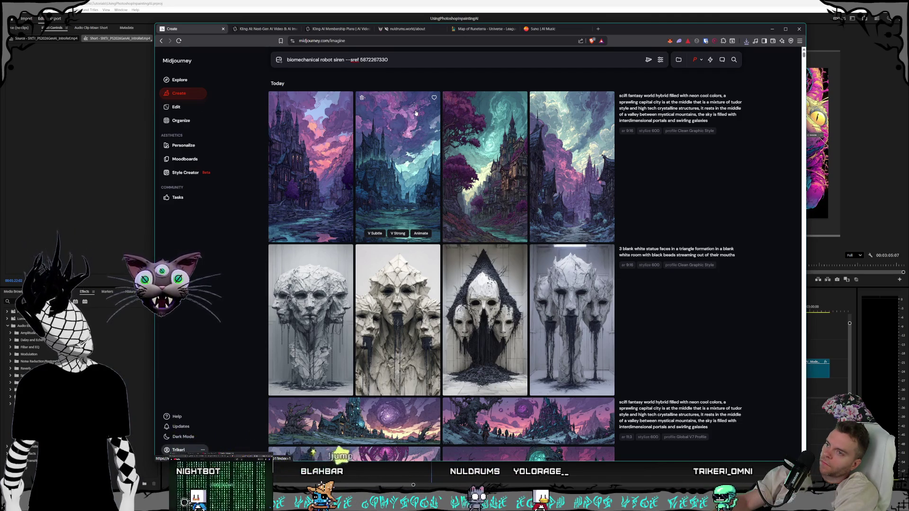
type("seducing a ")
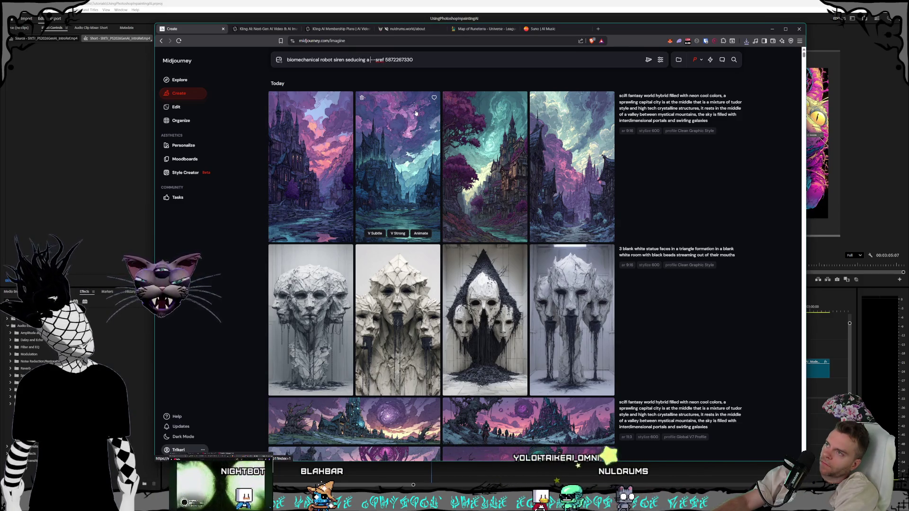
type("human man in medi")
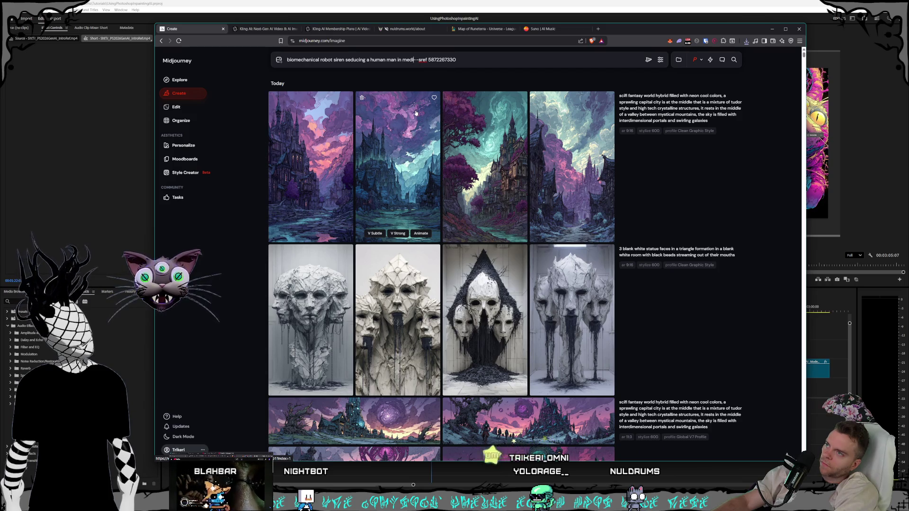
type("l clothing")
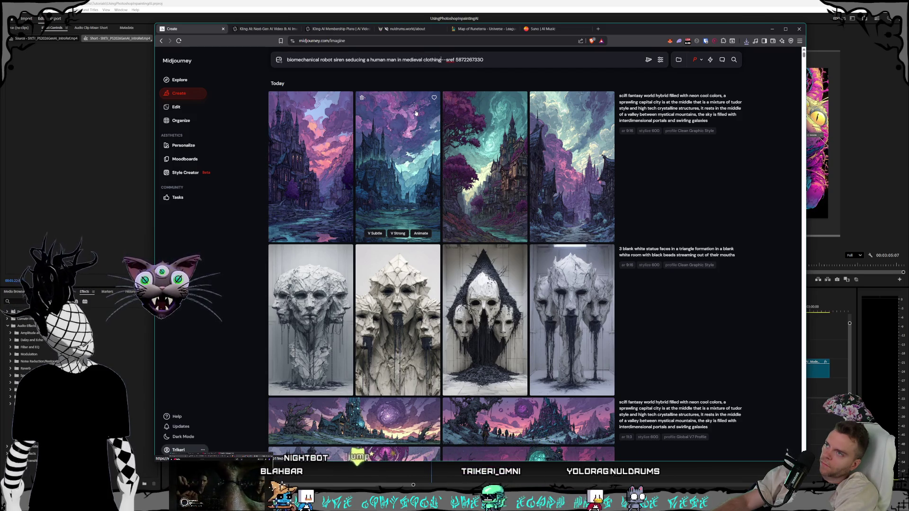
Submit the 'robot siren seducing a human man in medieval clothing' prompt and reuse the job's prompt for editing.
key("Return")
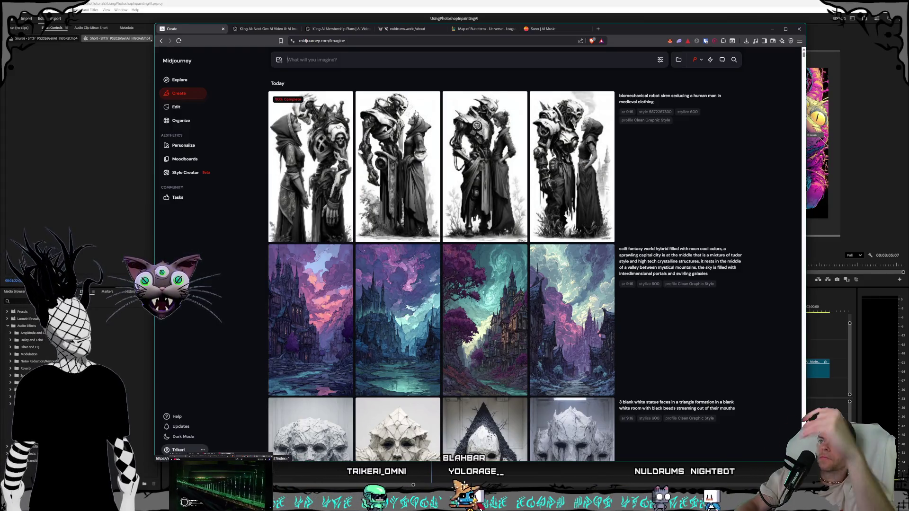
left_click(670, 98)
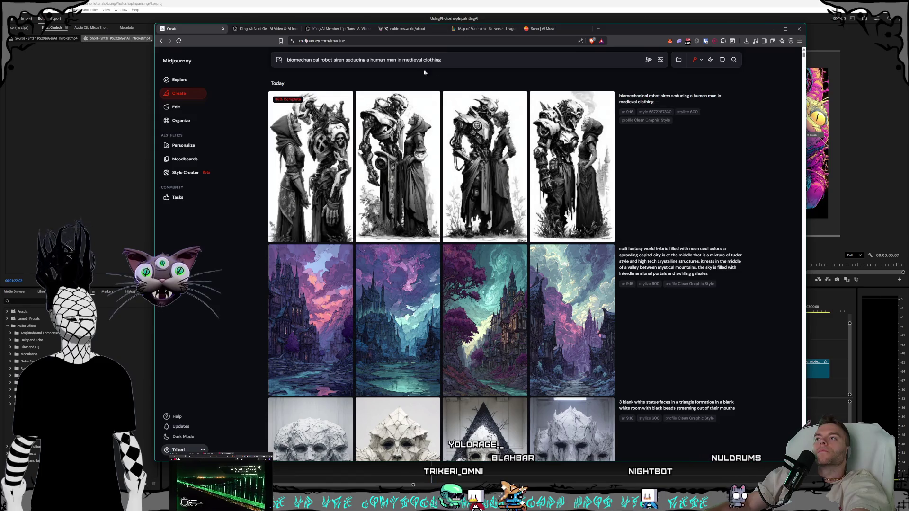
Reword as 'Subject 1: a female biomechanical robot siren seducing, Subject2: a human man in medieval clothing' and submit.
left_click(333, 60)
type("female")
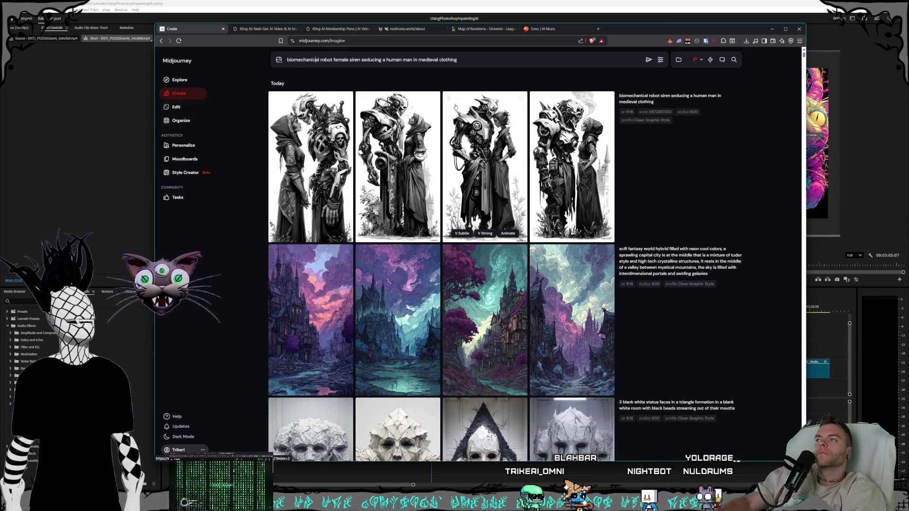
key("Home")
type("subject ")
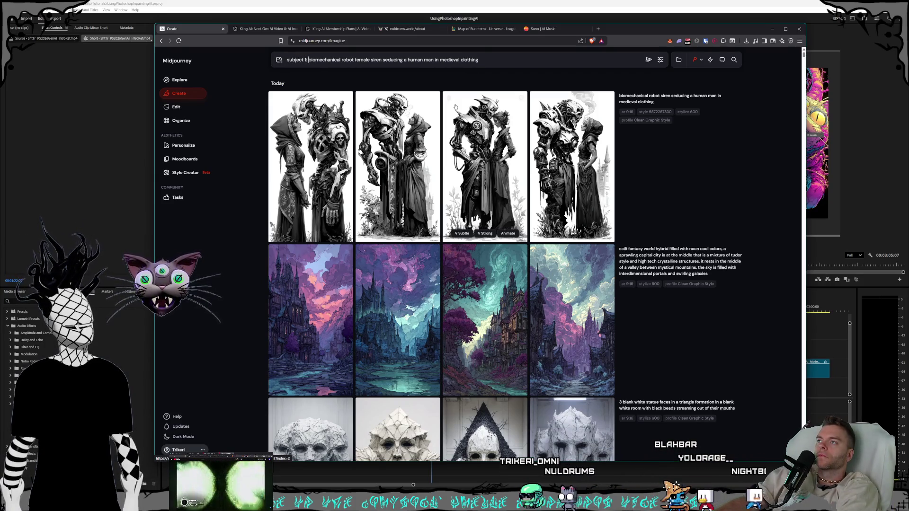
type("1:")
key("BackSpace")
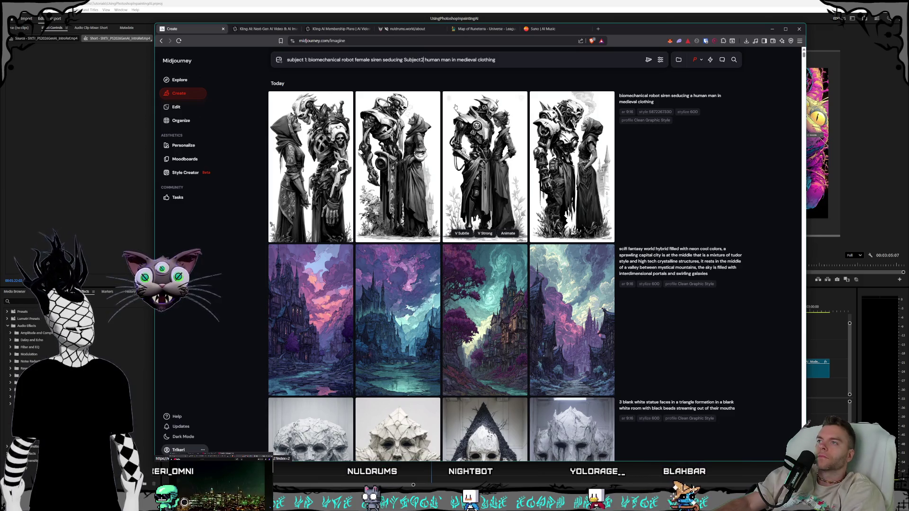
type(": a")
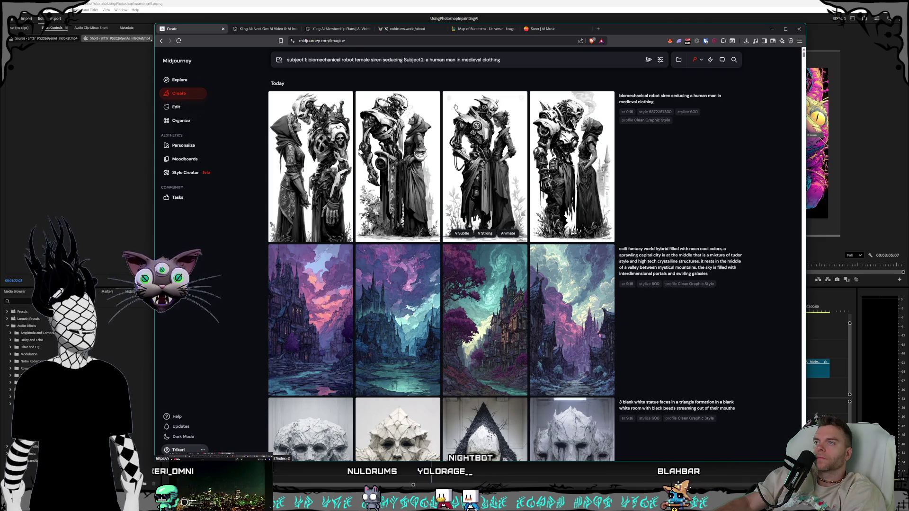
type(";")
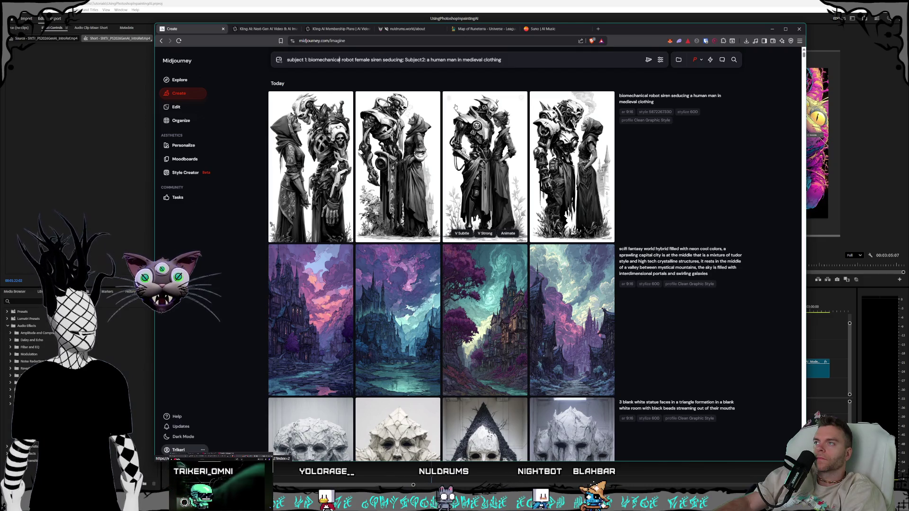
key("Home")
key("Delete")
type("S")
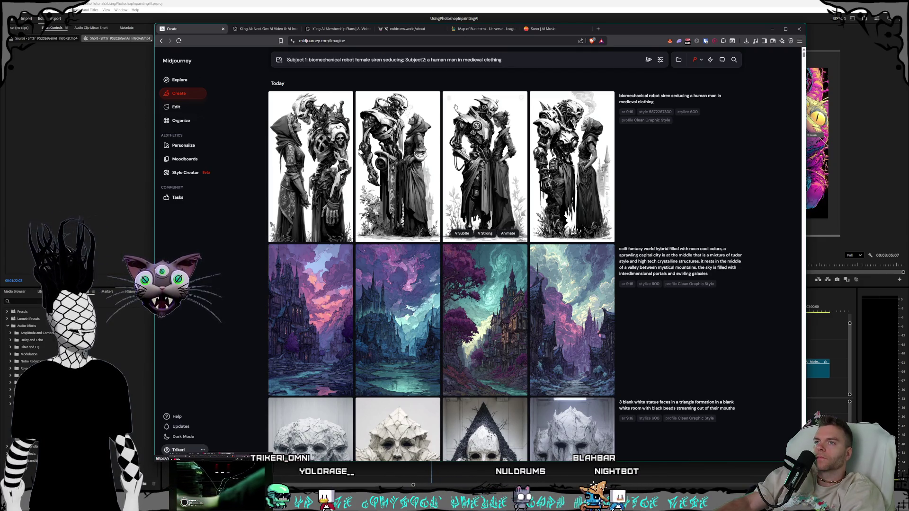
key("Return")
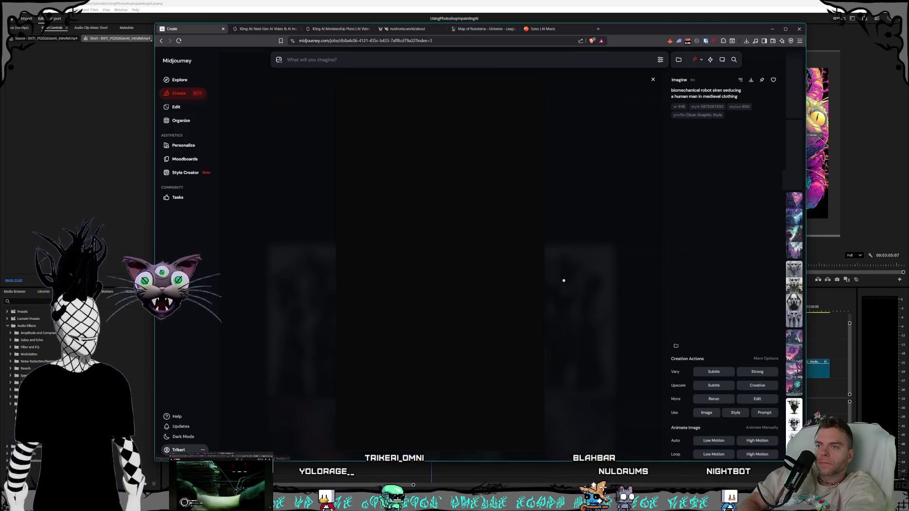
left_click(561, 277)
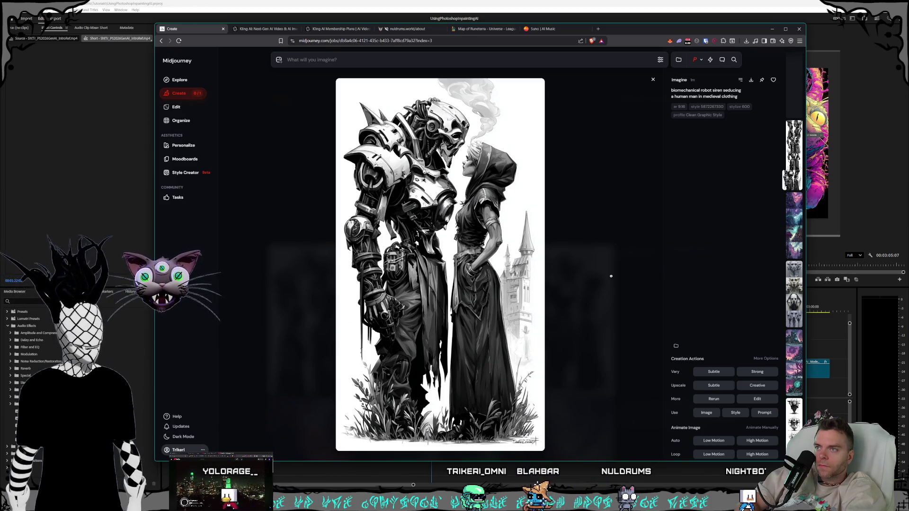
Browse the earlier robot siren images enlarged in the lightbox.
left_click(611, 276)
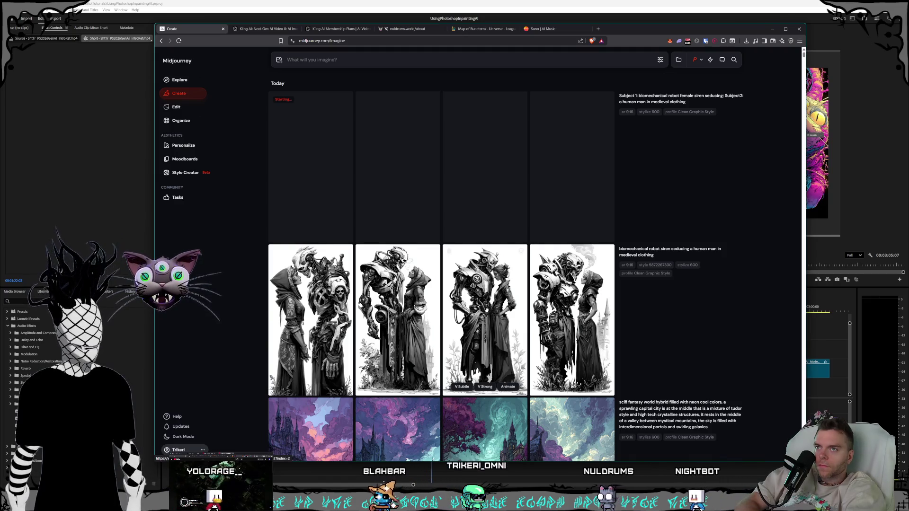
left_click(485, 320)
left_click(585, 296)
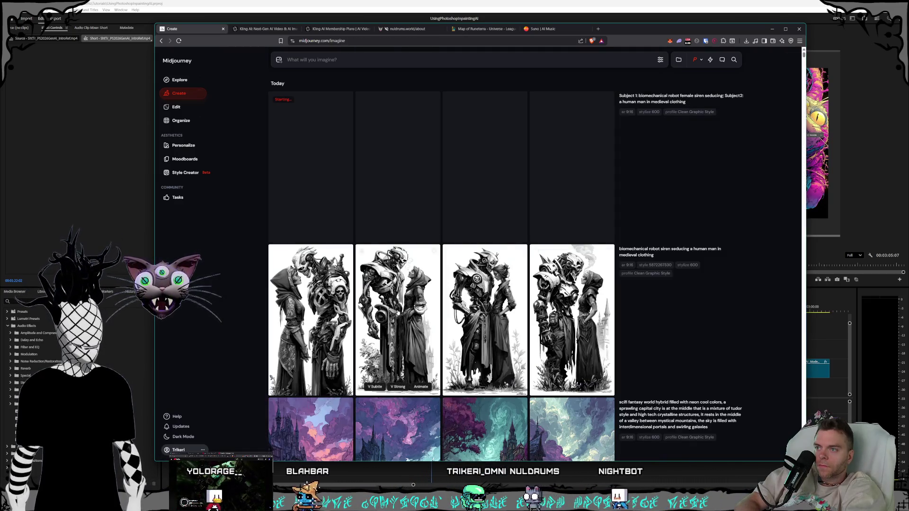
left_click(595, 301)
left_click(565, 302)
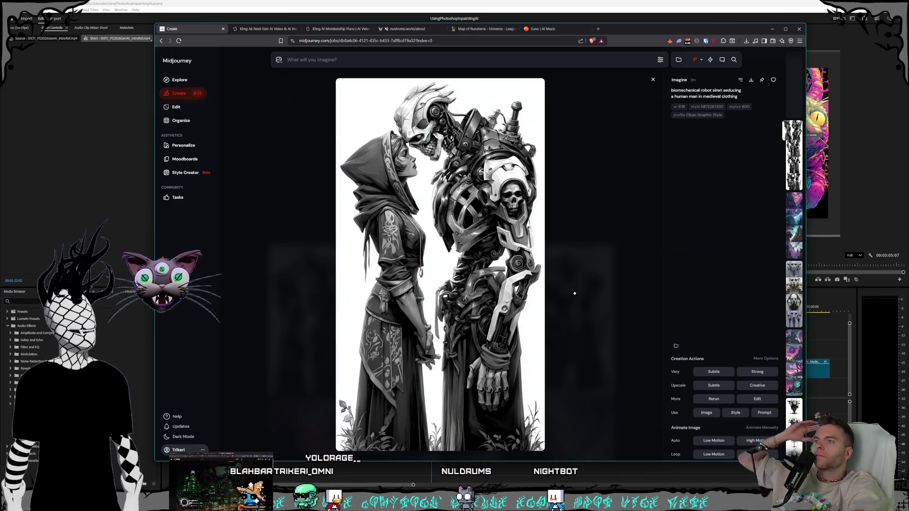
left_click(585, 279)
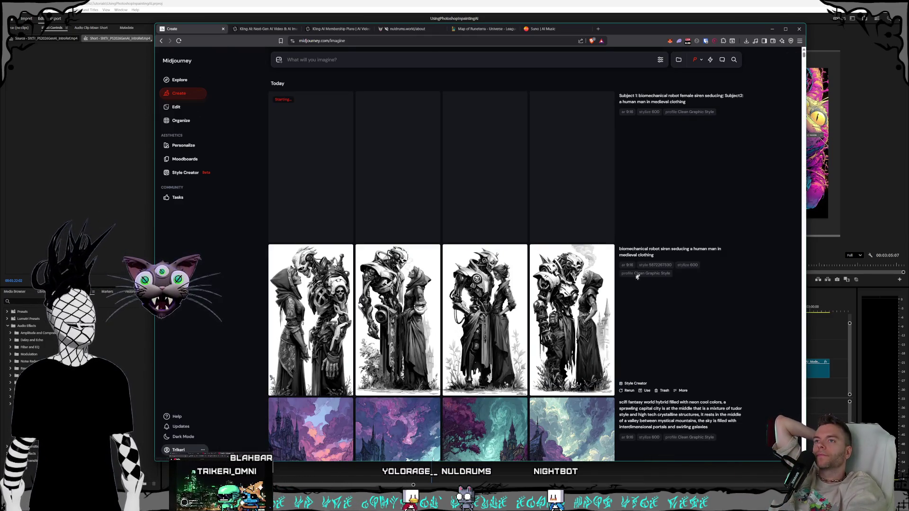
mouse_move(670, 254)
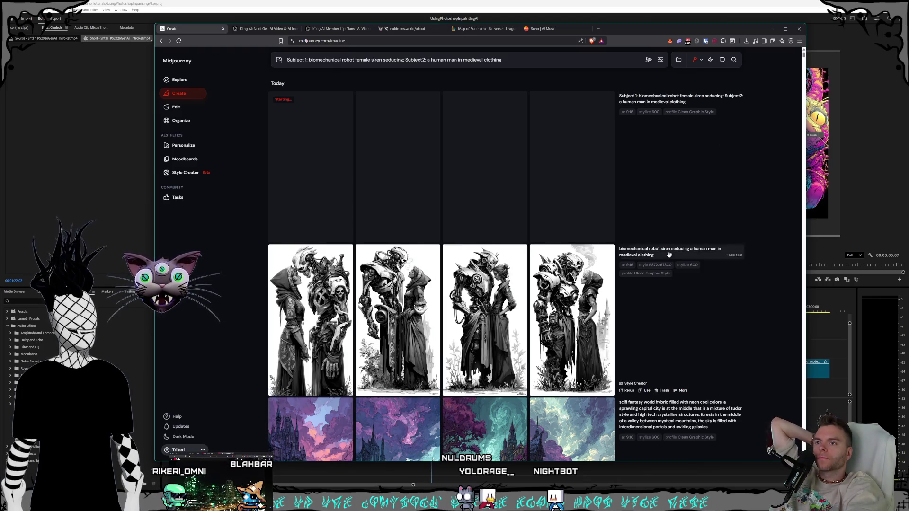
left_click(655, 266)
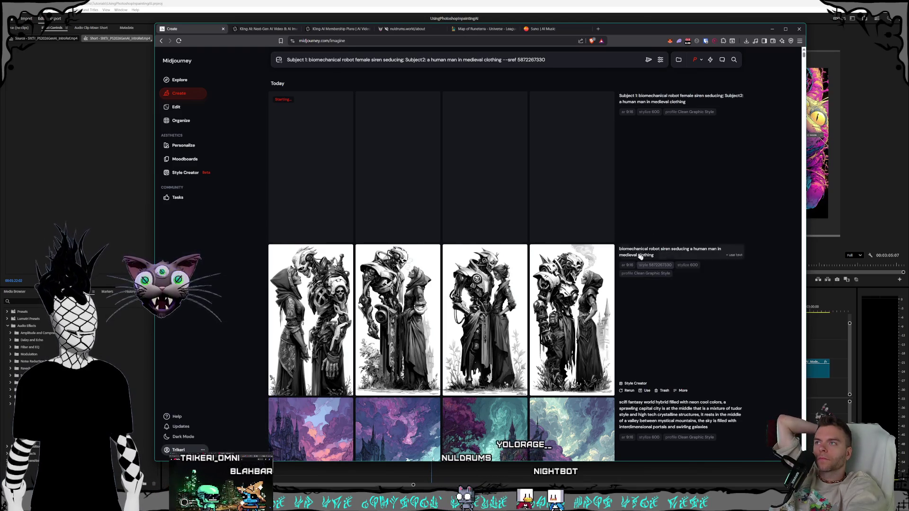
left_click(648, 60)
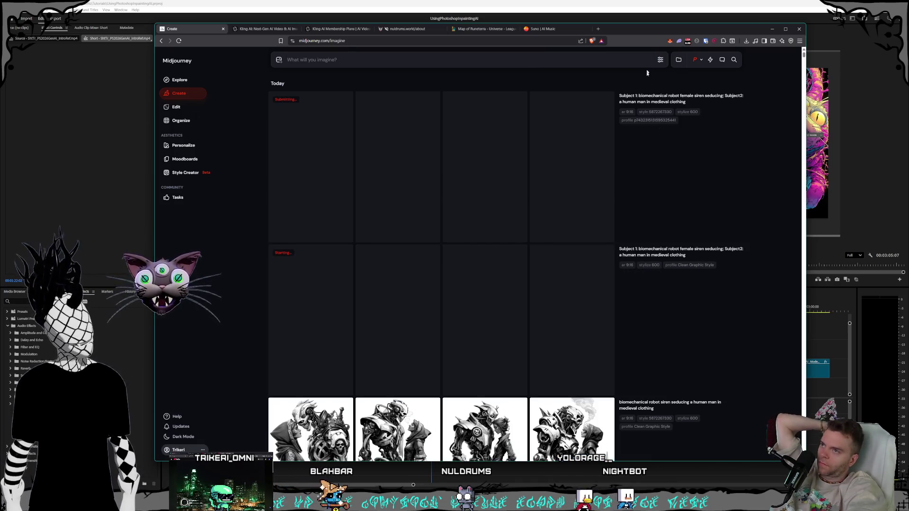
scroll(589, 197, "down", 1)
scroll(593, 199, "up", 1)
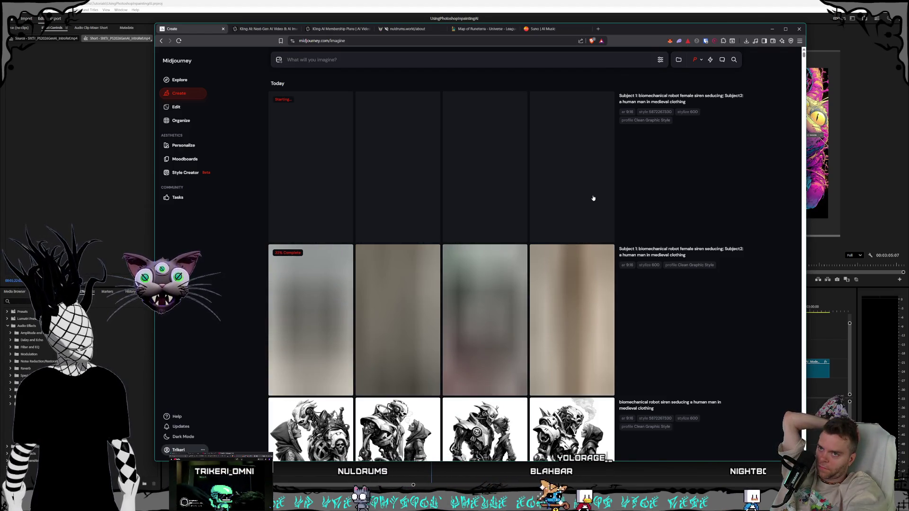
scroll(593, 198, "down", 2)
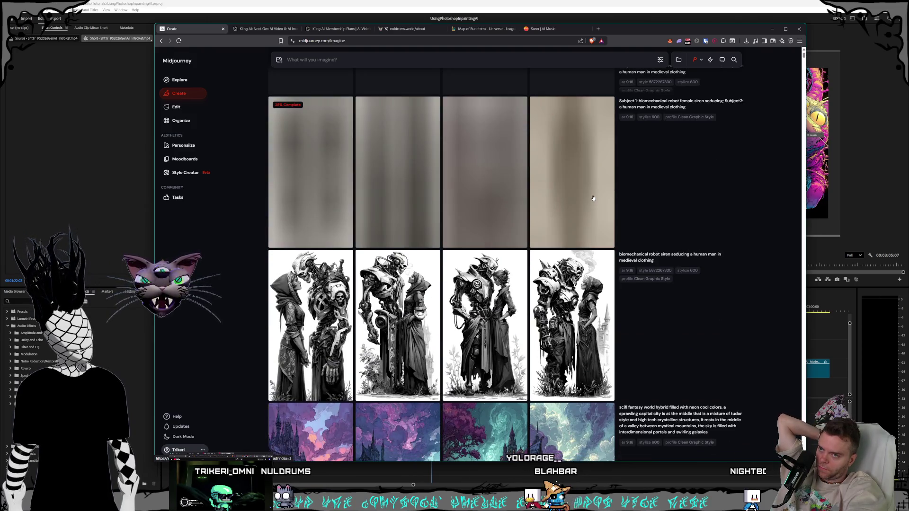
Inspect the colour skeletal-armour and medieval pairing results full size, stepping through variants.
left_click(603, 299)
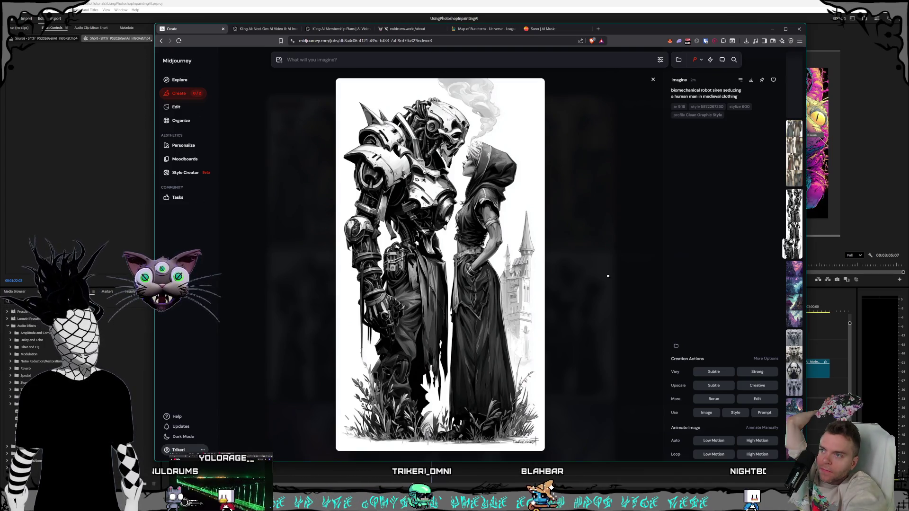
key("Left")
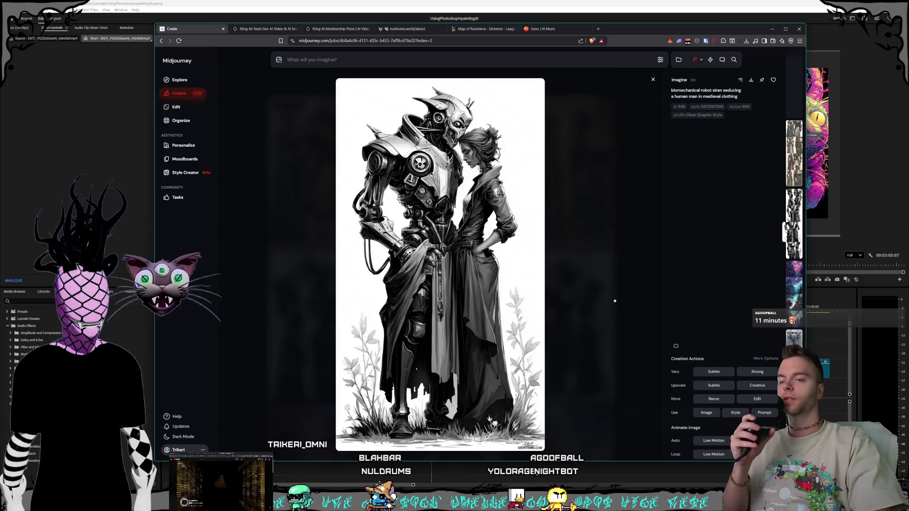
left_click(579, 250)
mouse_move(398, 325)
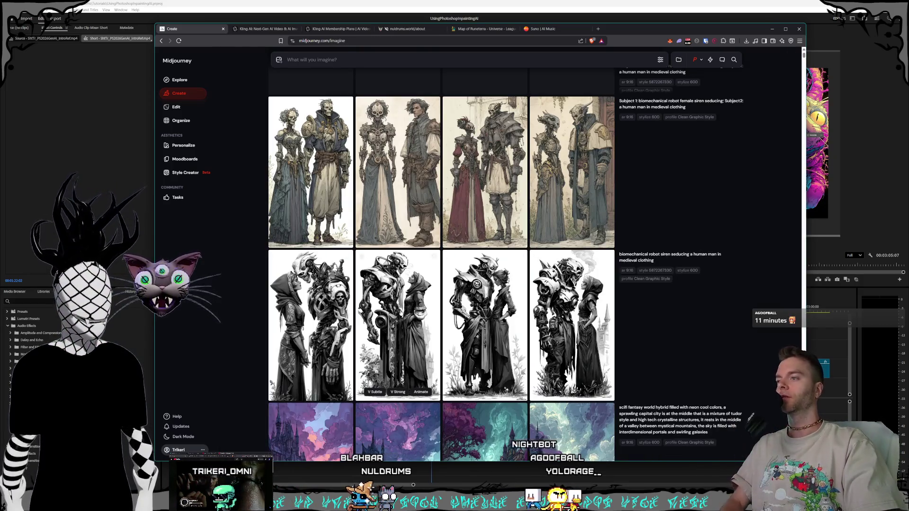
left_click(579, 251)
left_click(398, 326)
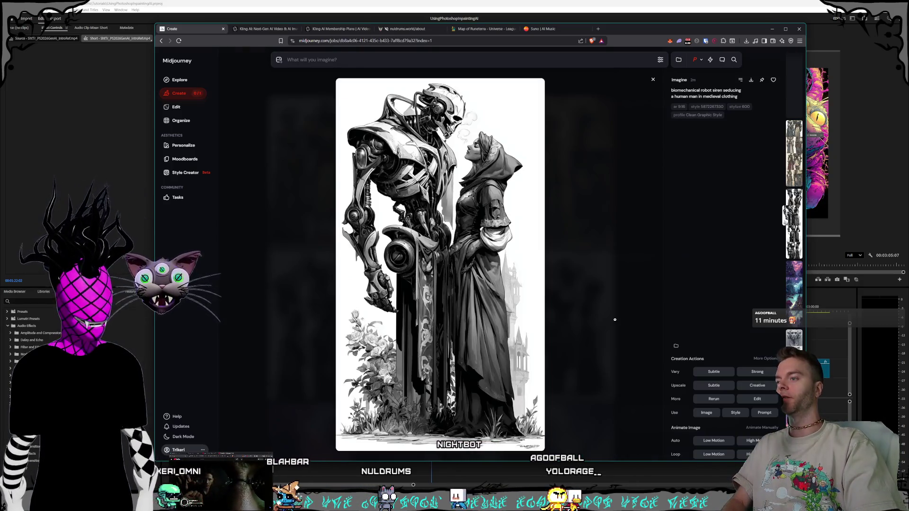
left_click(326, 325)
left_click(554, 309)
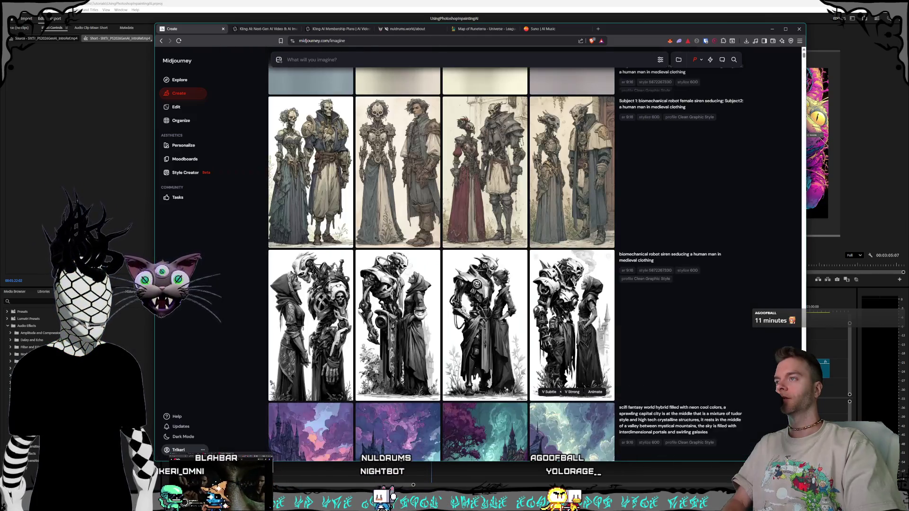
scroll(554, 309, "up", 2)
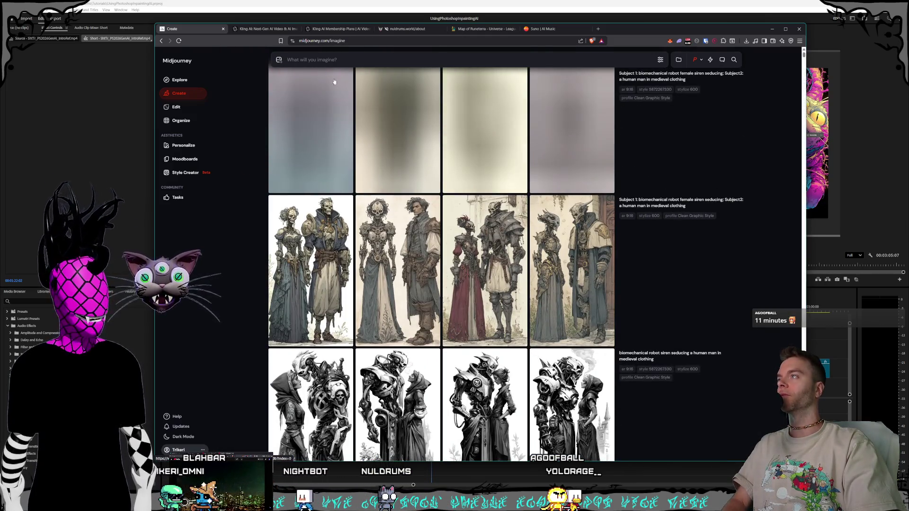
Glance at the Kling membership and video generation tabs, then return to the Midjourney feed.
left_click(340, 30)
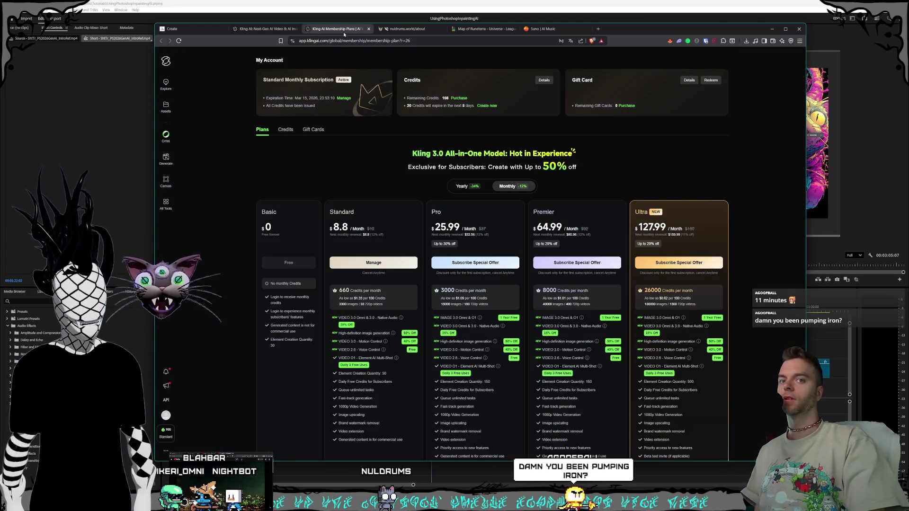
left_click(259, 29)
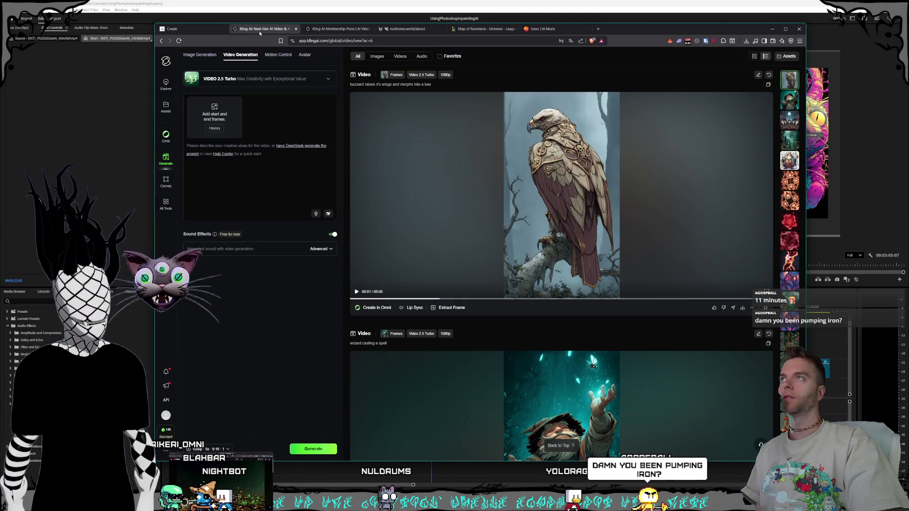
left_click(204, 29)
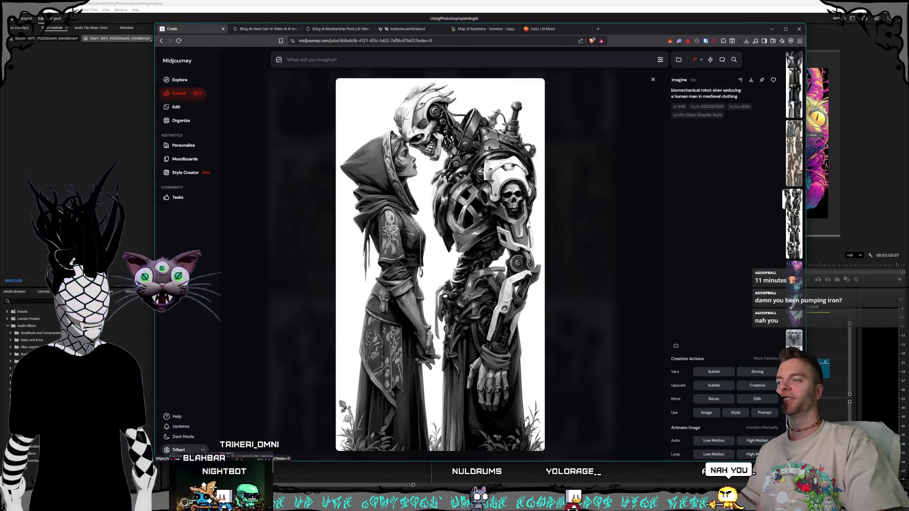
left_click(588, 263)
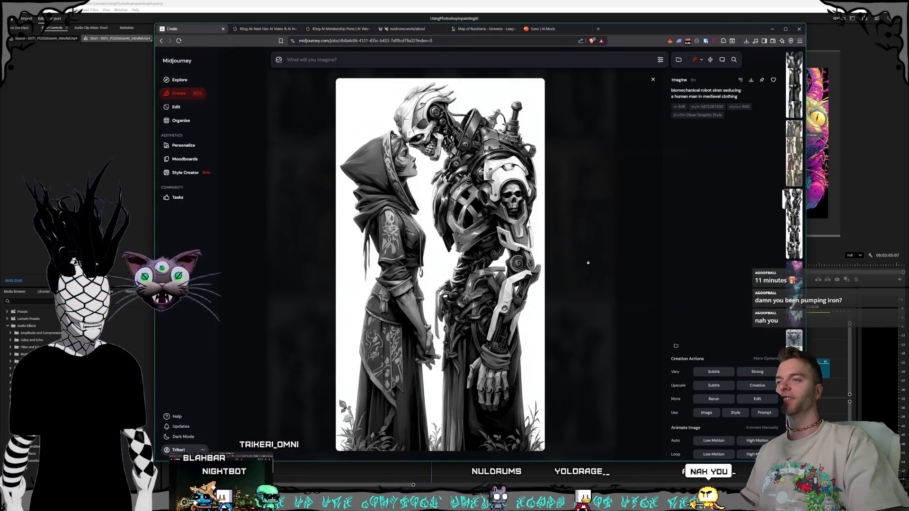
left_click(588, 264)
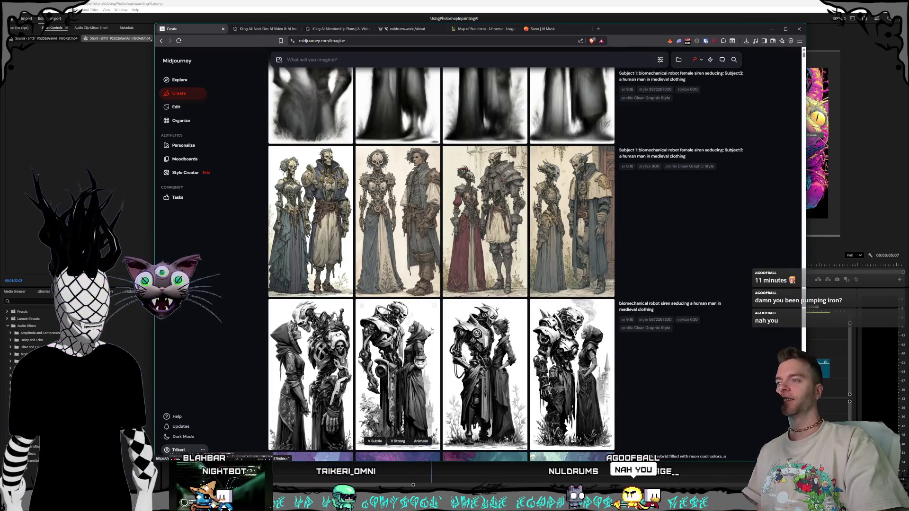
scroll(440, 257, "up", 1)
left_click(310, 255)
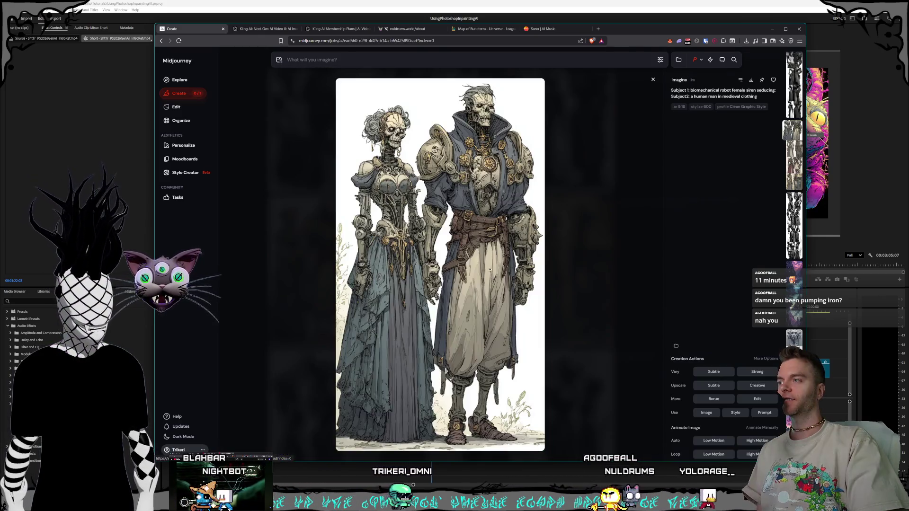
left_click(613, 271)
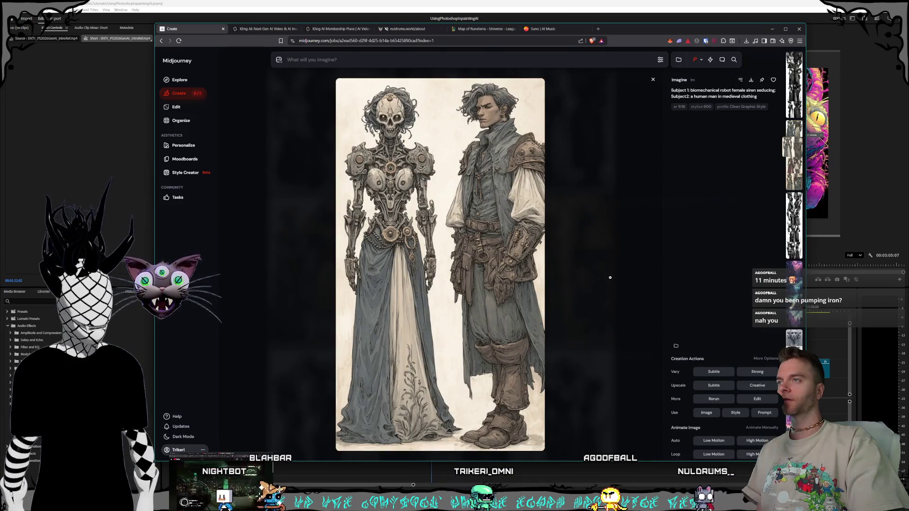
left_click(610, 278)
left_click(642, 271)
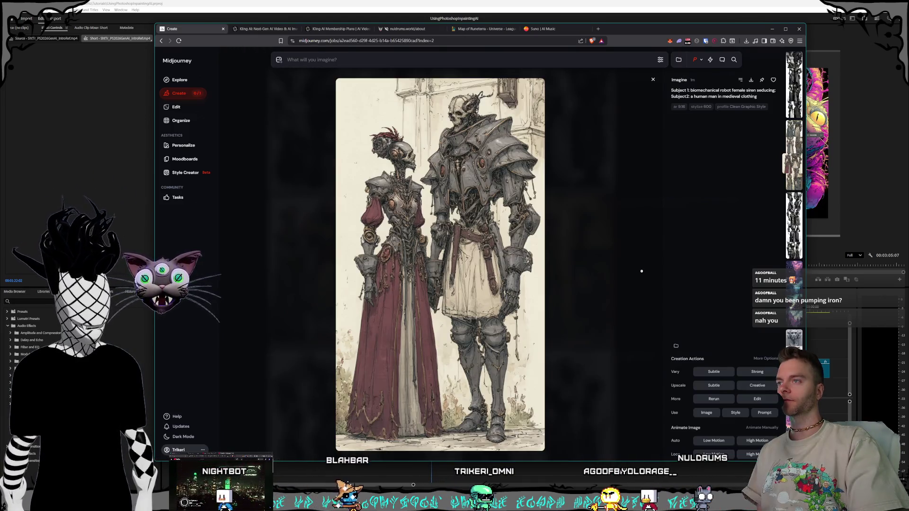
left_click(641, 271)
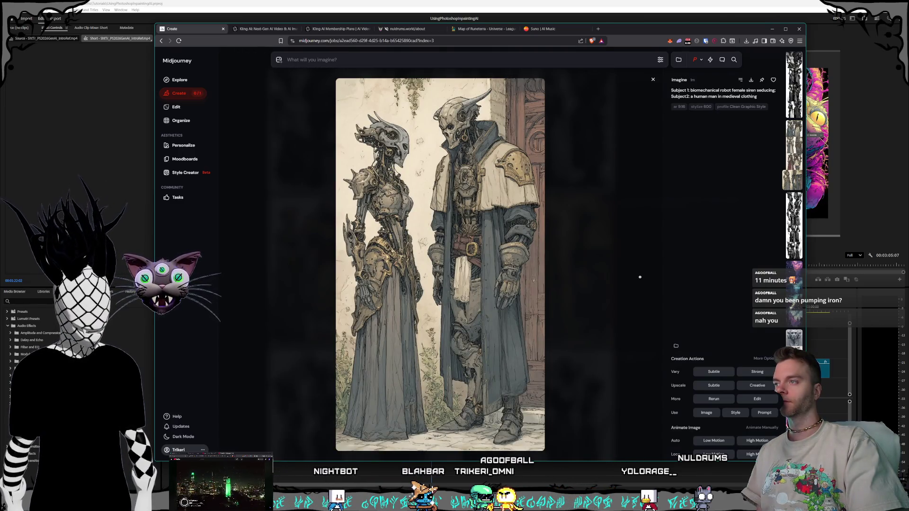
left_click(640, 278)
mouse_move(572, 167)
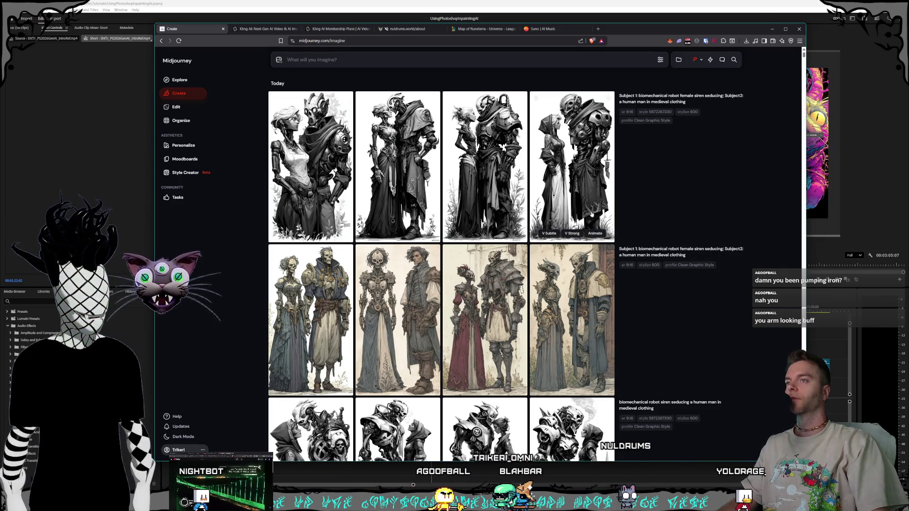
Inspect the black-and-white robot siren couple variants full size, one after another.
left_click(578, 203)
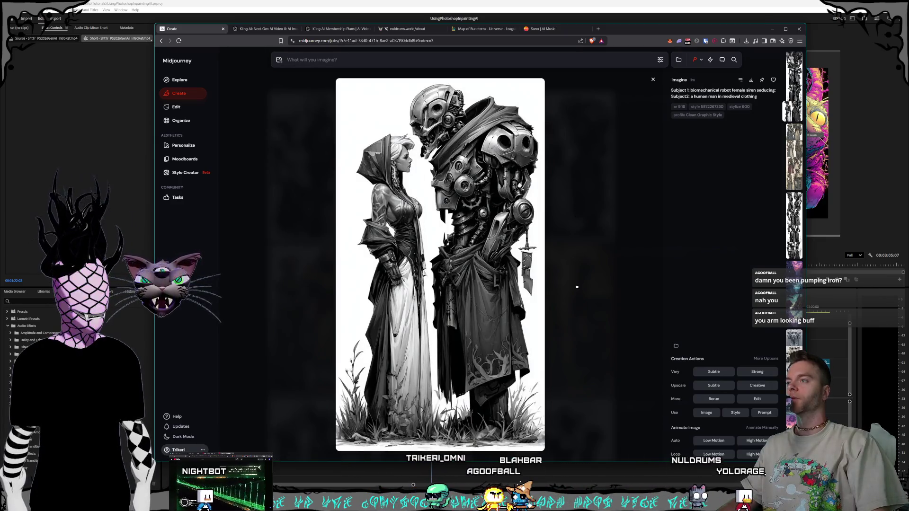
left_click(576, 287)
left_click(497, 186)
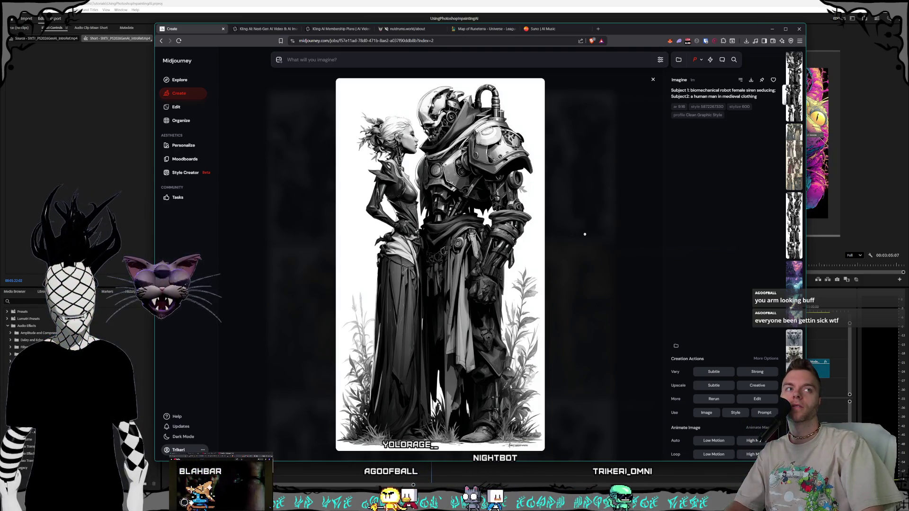
key("Escape")
left_click(397, 167)
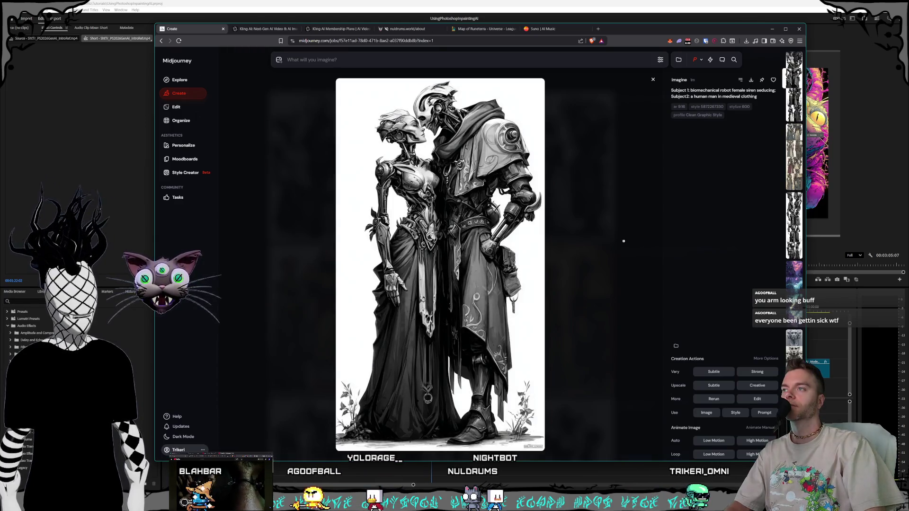
key("Escape")
left_click(572, 225)
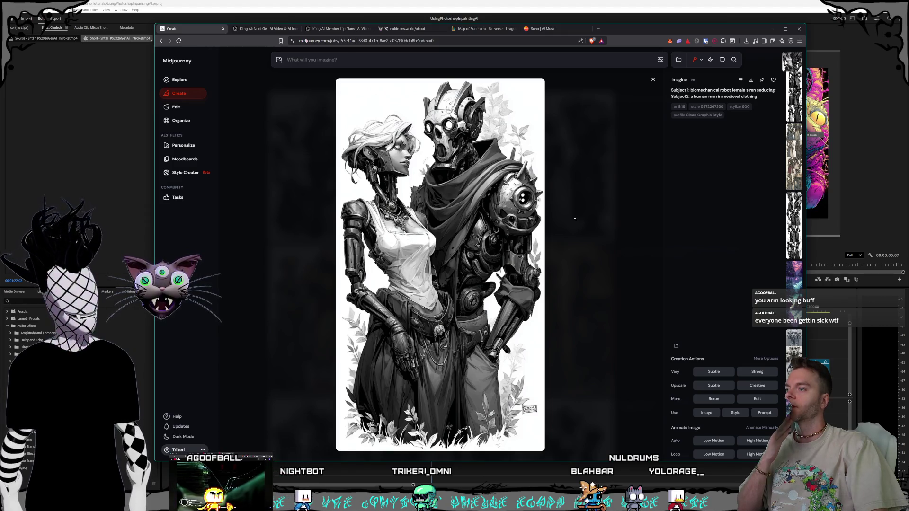
left_click(575, 219)
scroll(575, 219, "down", 2)
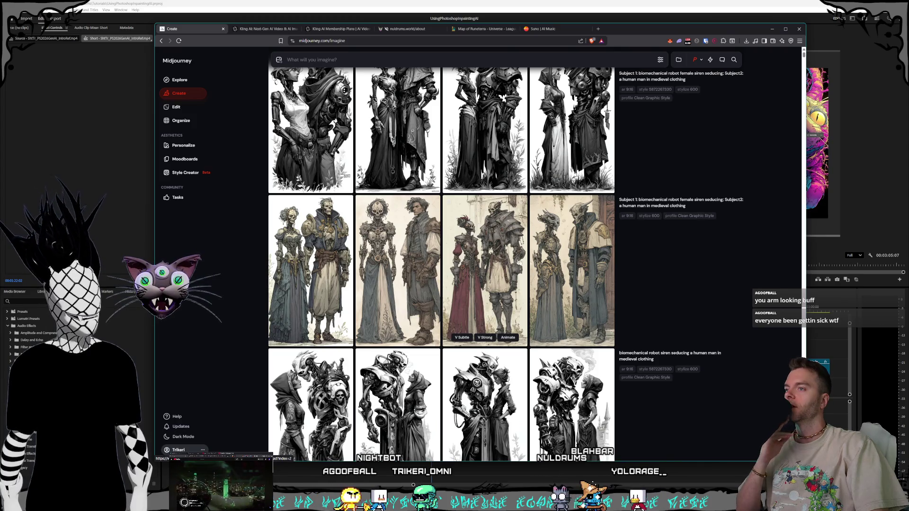
View the fourth colour skeleton couple image, then switch to the Kling AI video page.
left_click(552, 258)
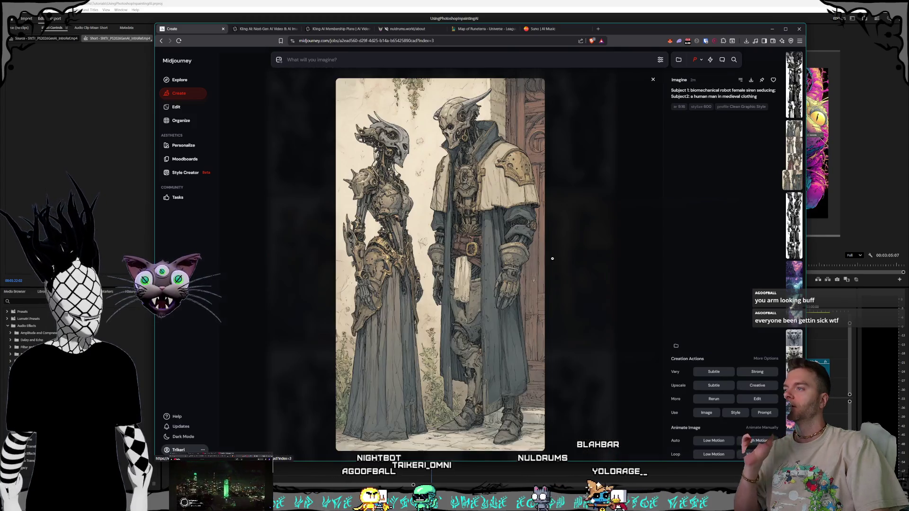
left_click(576, 242)
scroll(497, 235, "up", 2)
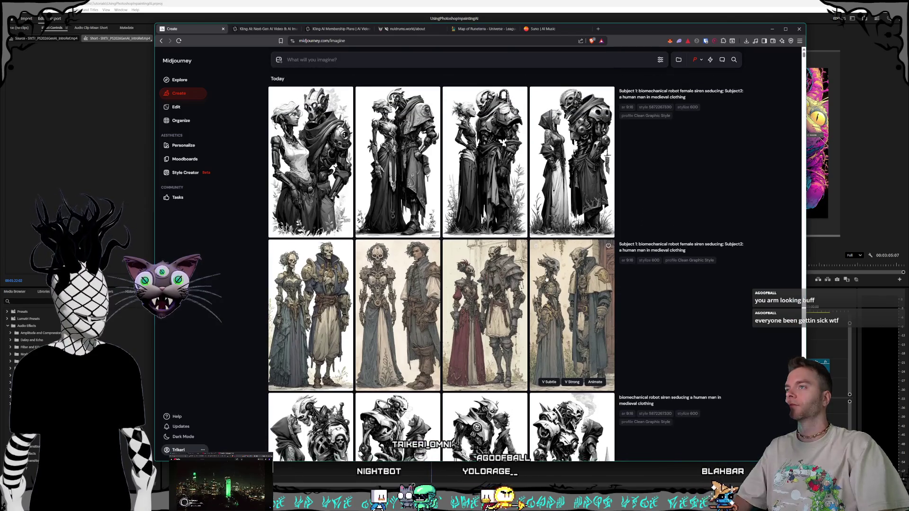
left_click(262, 29)
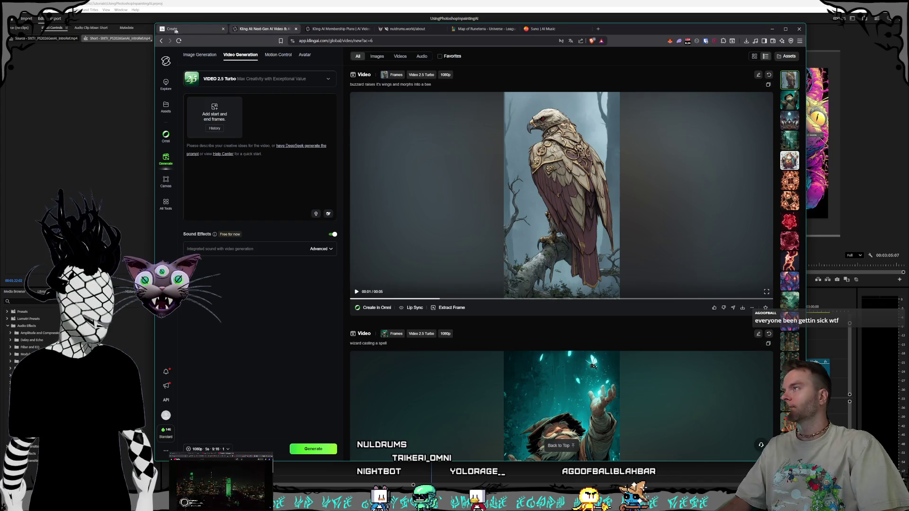
Refresh Kling's Membership Plans page to check the Standard subscription and credits, then return to Midjourney.
left_click(202, 30)
left_click(262, 29)
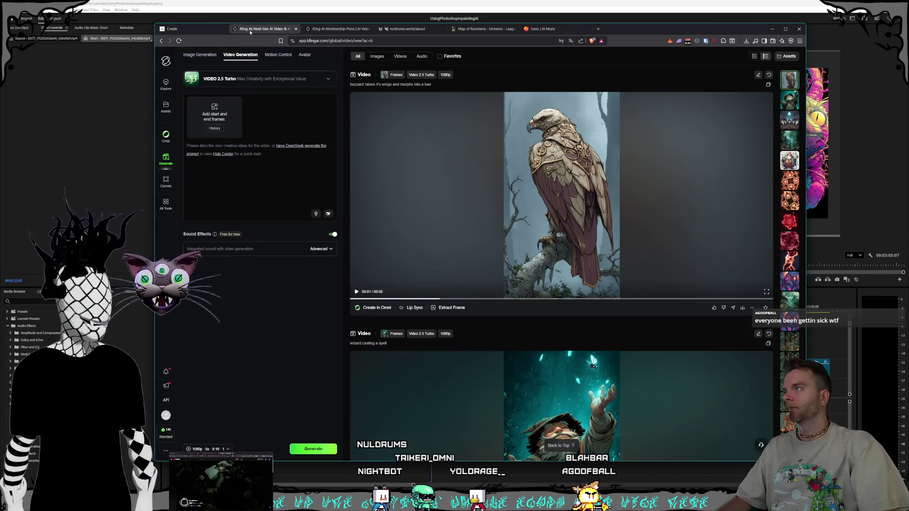
left_click(337, 29)
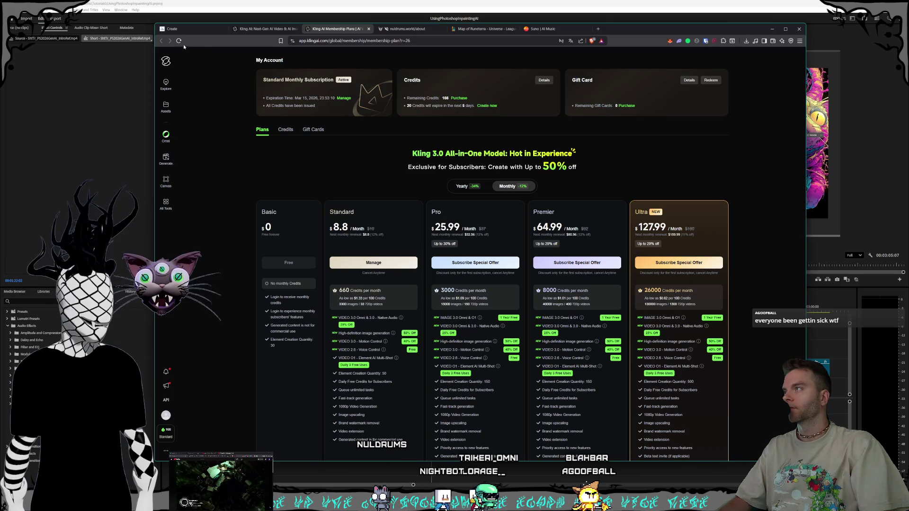
left_click(342, 99)
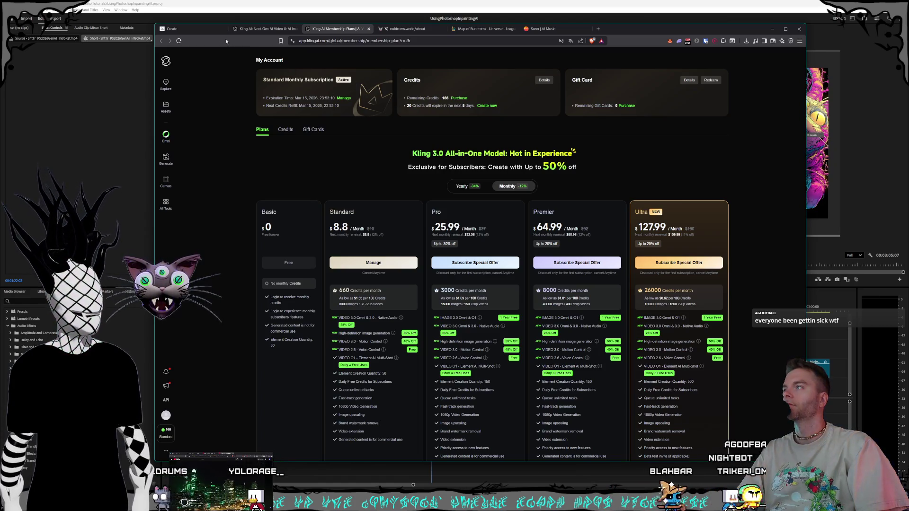
left_click(203, 28)
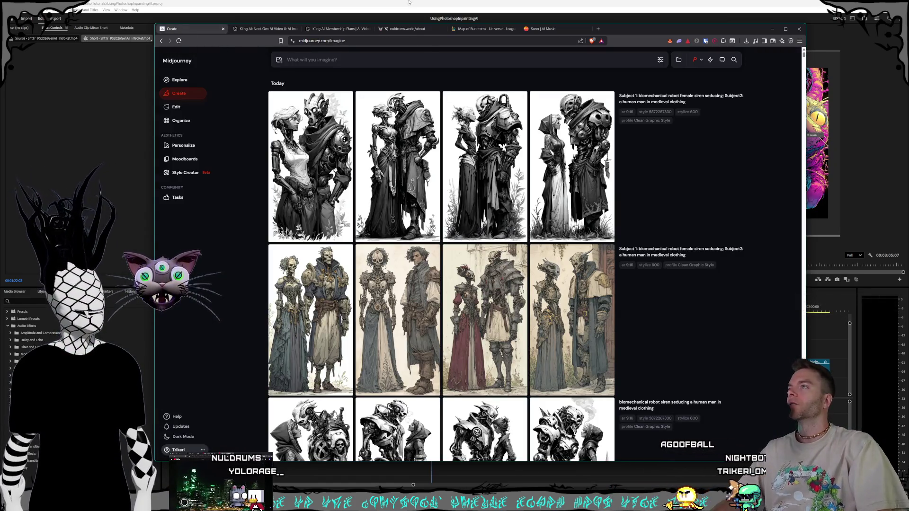
Switch to Premiere Pro and open the recent project NulShort_TheMagi_Intro_1_1.
key("alt+Tab")
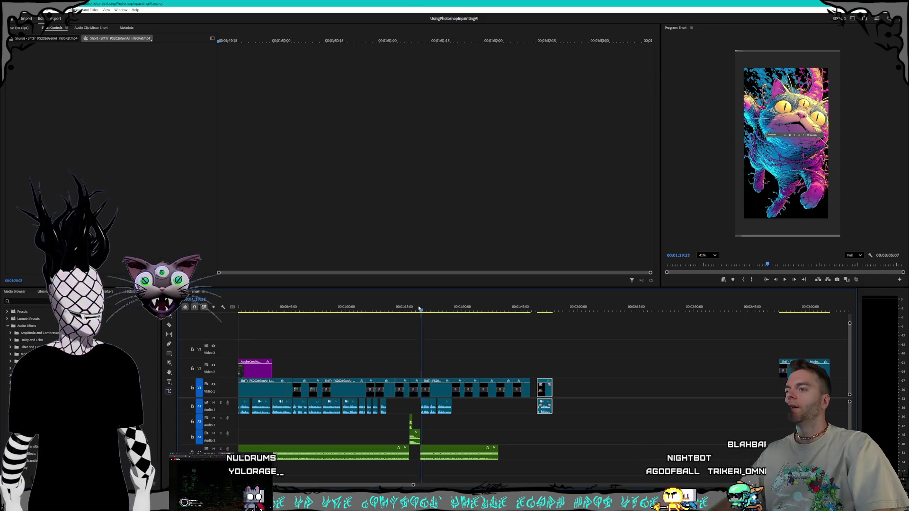
left_click_drag(423, 309, 411, 310)
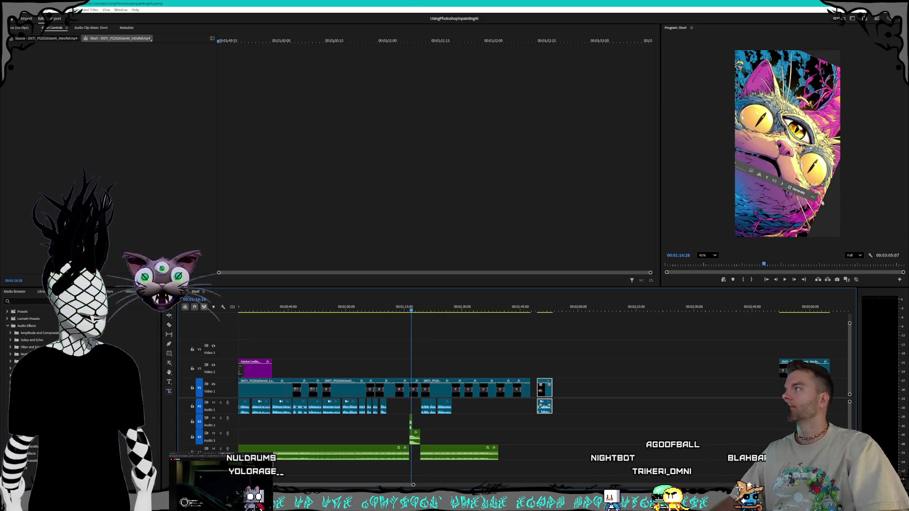
left_click(15, 18)
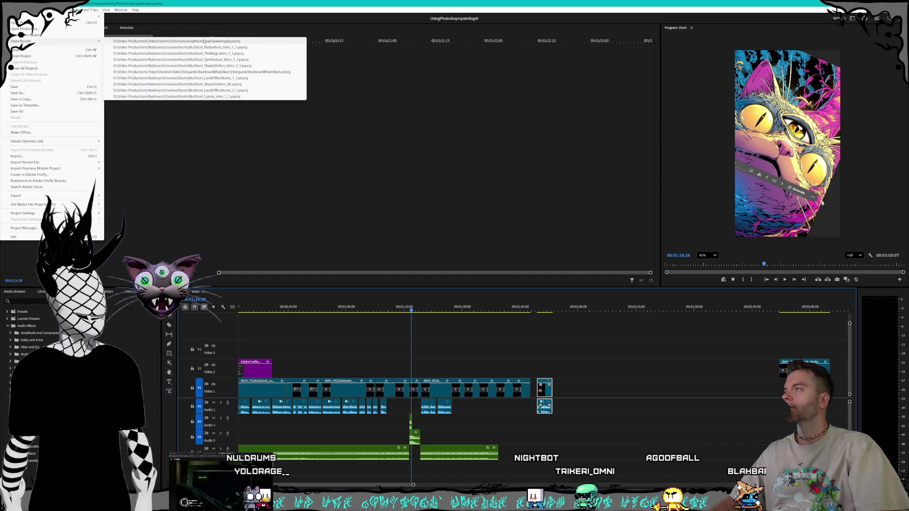
left_click(213, 53)
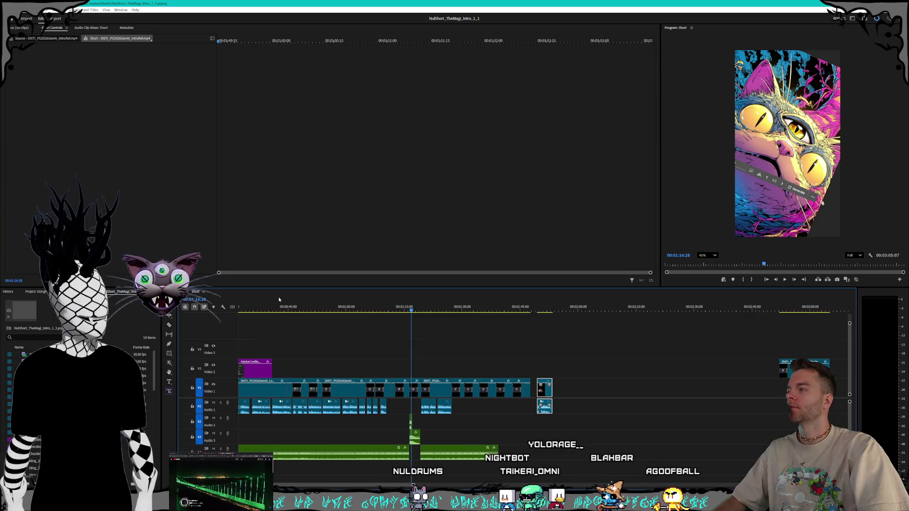
Close the UsingPhotoshopInpaintingAI project from the Project panel, leaving no sequence open.
left_click(115, 295)
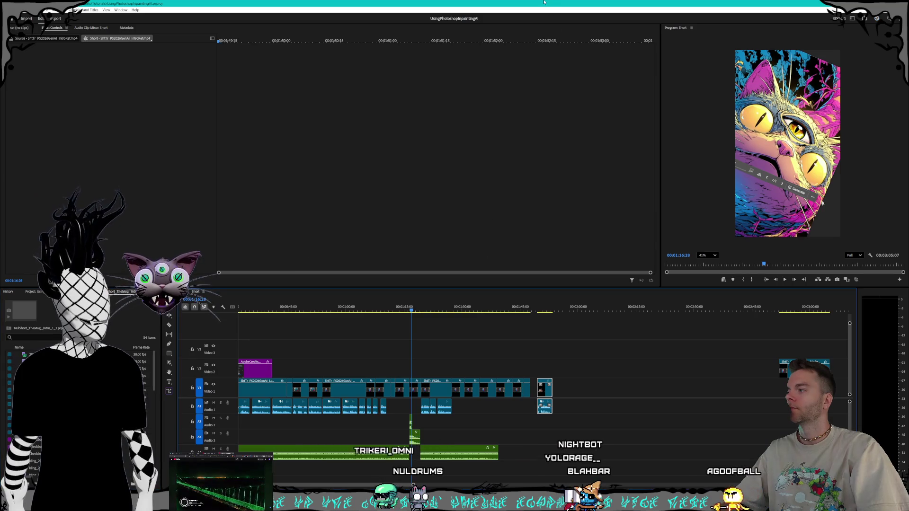
right_click(60, 292)
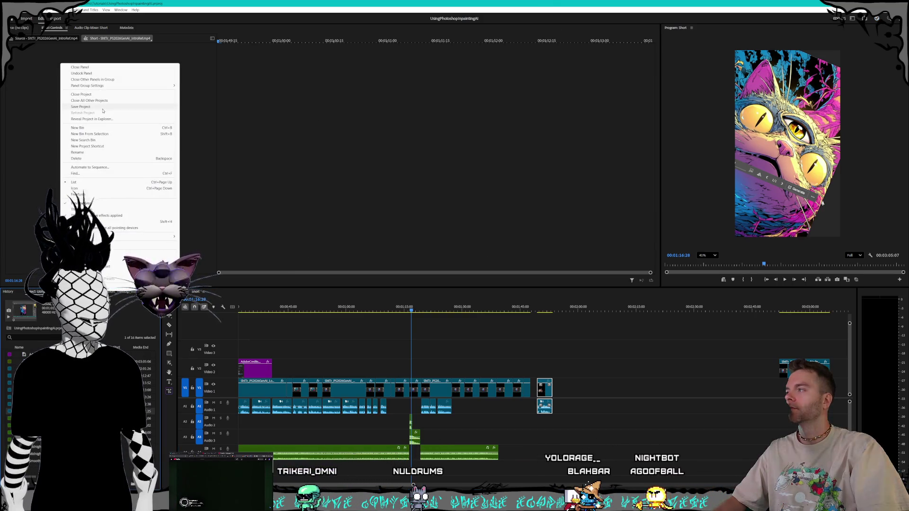
left_click(93, 94)
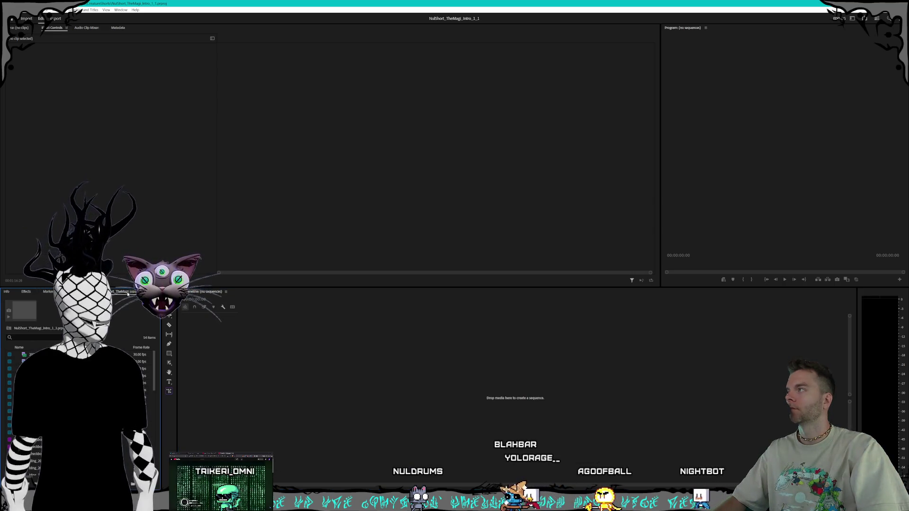
Maximize the Project panel with the grave key and restore the normal layout.
right_click(128, 294)
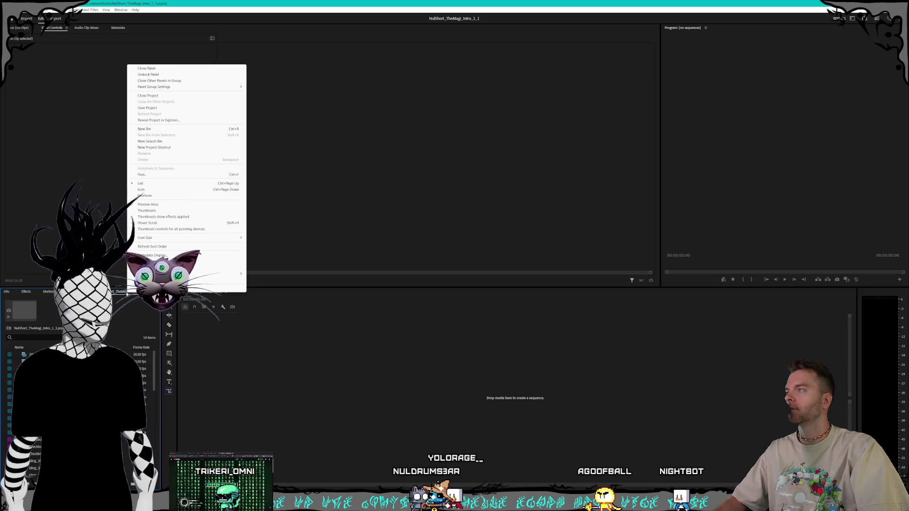
key("Escape")
key("grave")
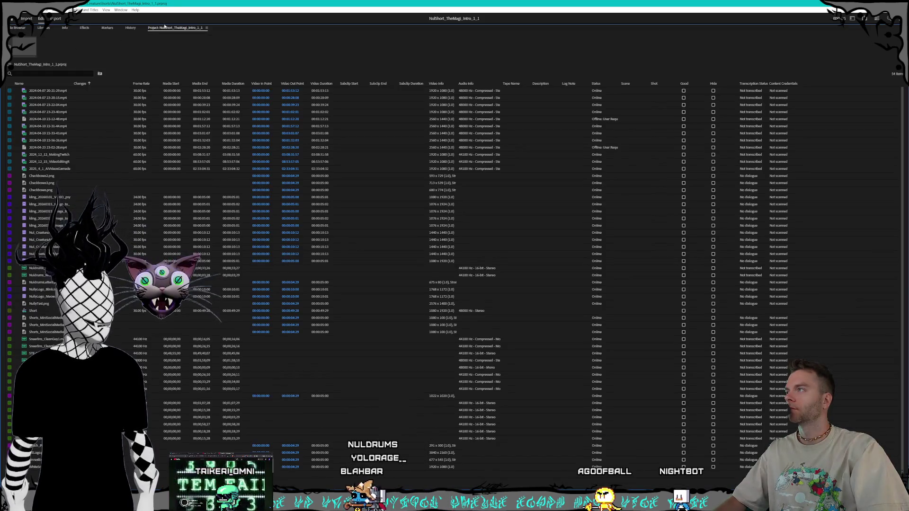
key("grave")
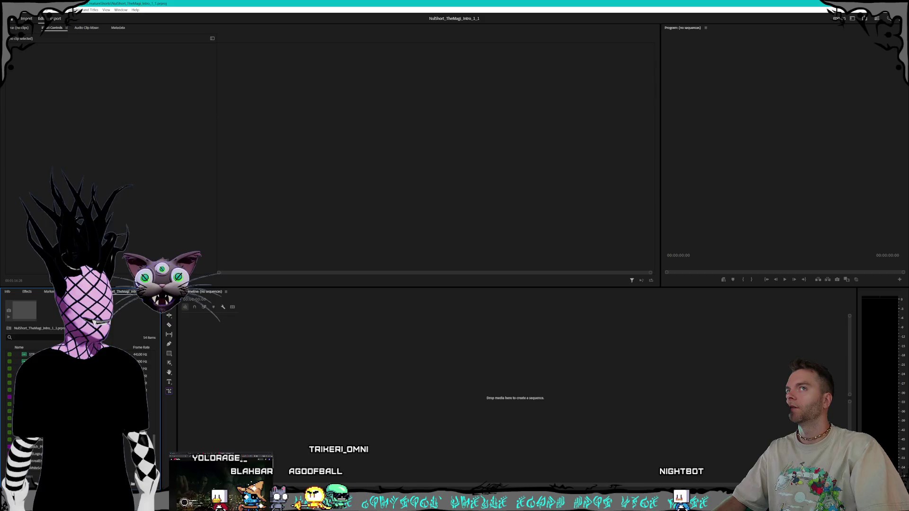
Reopen the NulShort_TheMagi_Intro_1_1 project from the Home screen's recent list.
key("alt+Tab")
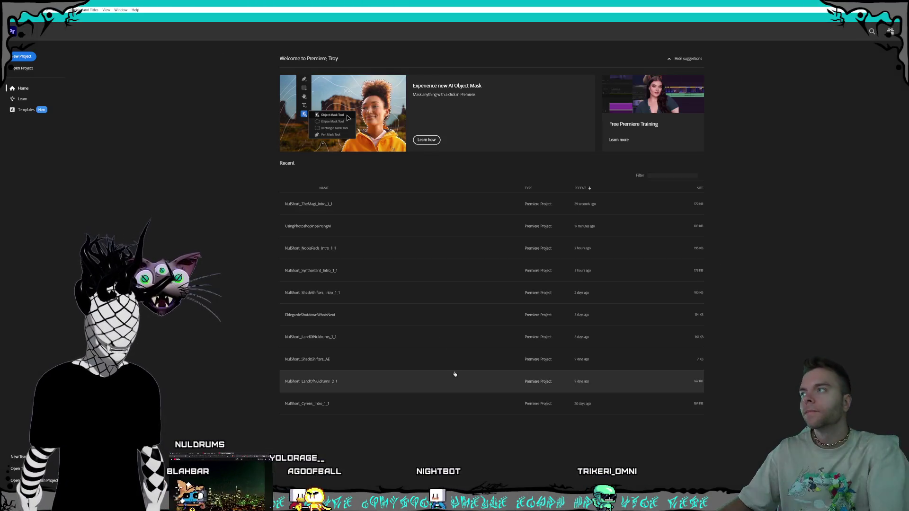
left_click(321, 206)
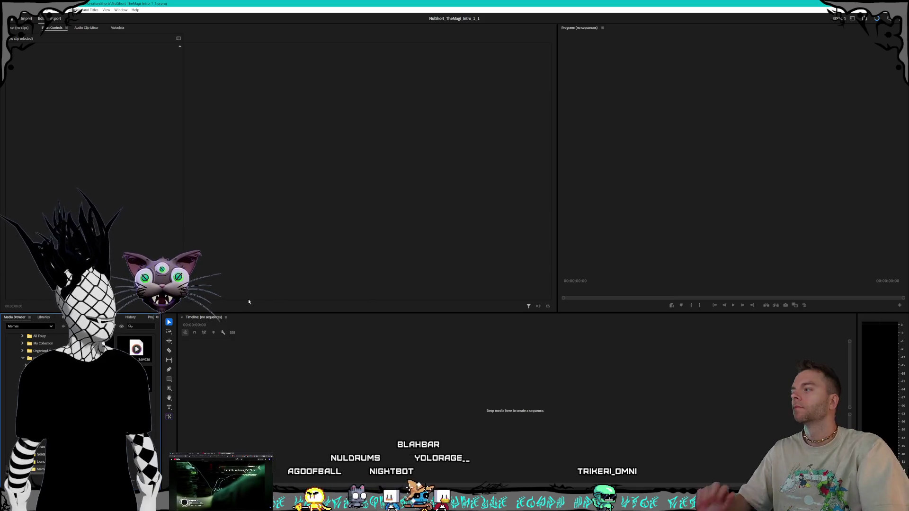
Bring the project's media panel forward from the hidden-panels list.
left_click(156, 318)
left_click(186, 369)
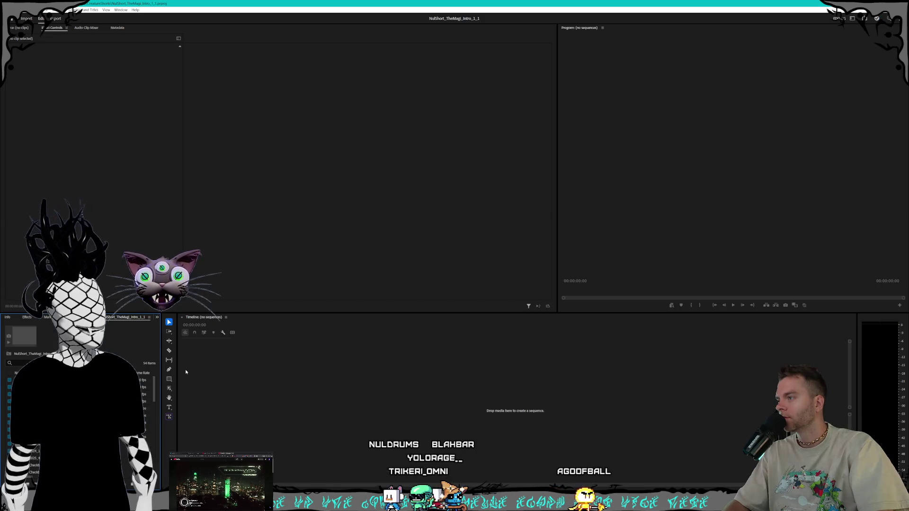
right_click(112, 317)
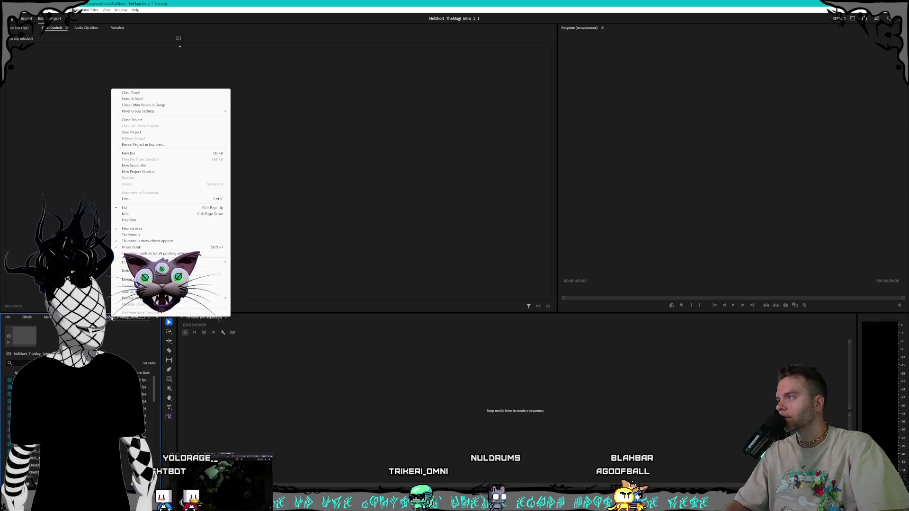
key("Escape")
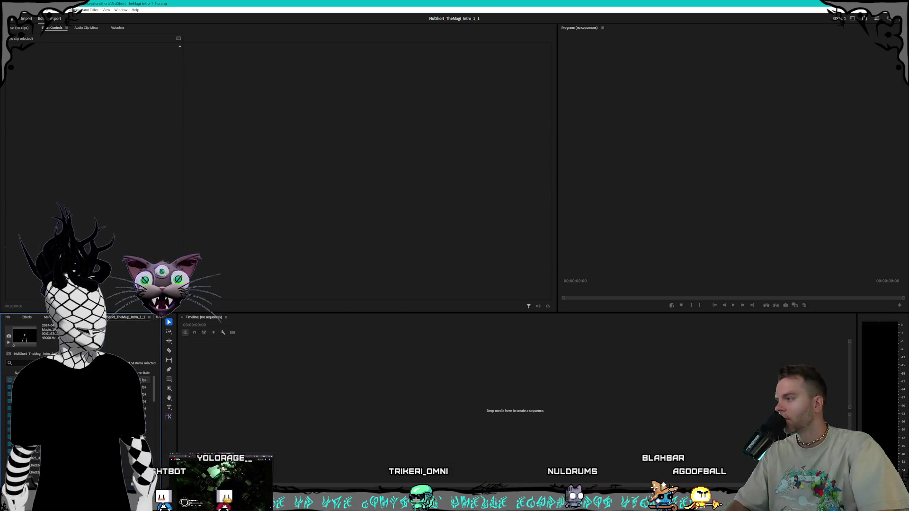
Step through the project items to the TheMagi audio clip, then bring up File > Open Recent.
key("Down")
key("Down")
key("Down")
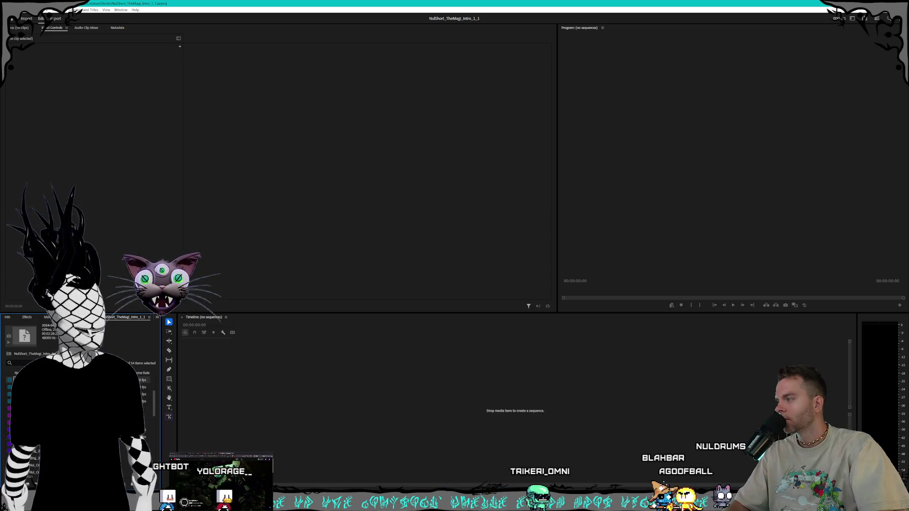
scroll(78, 397, "down", 2)
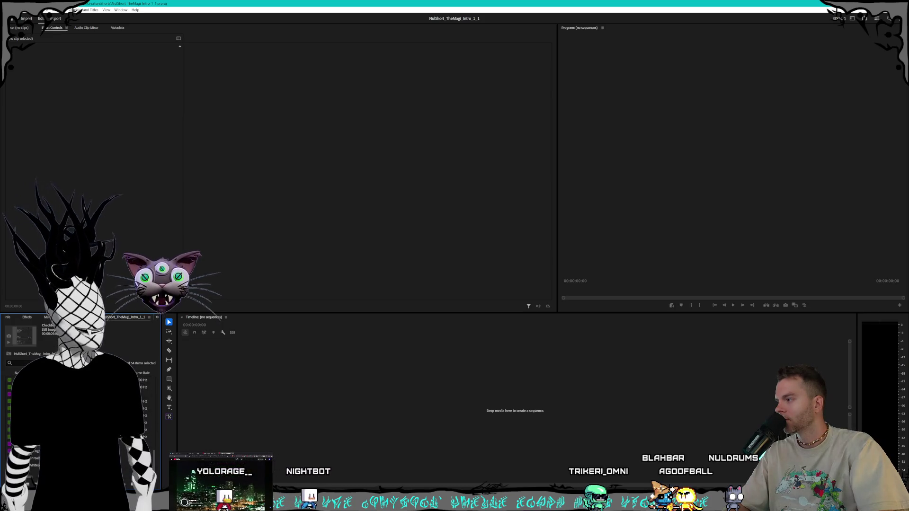
key("Down")
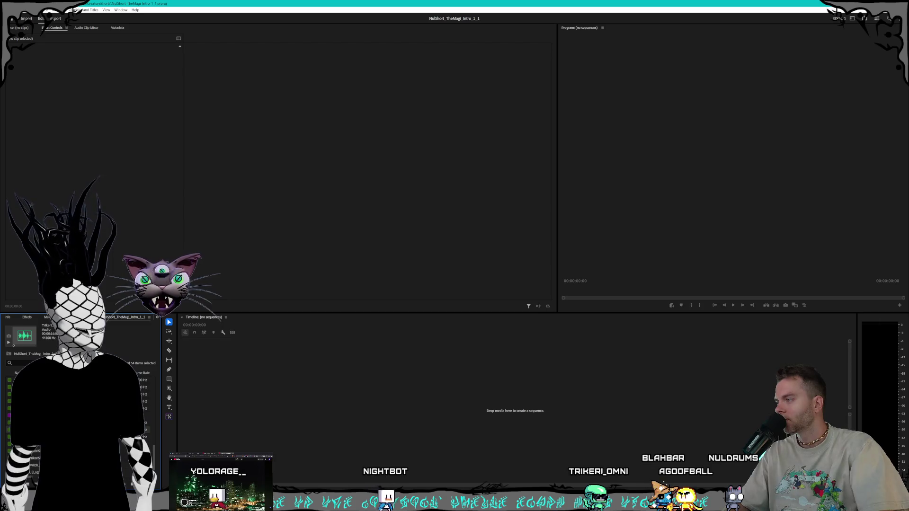
scroll(79, 397, "down", 2)
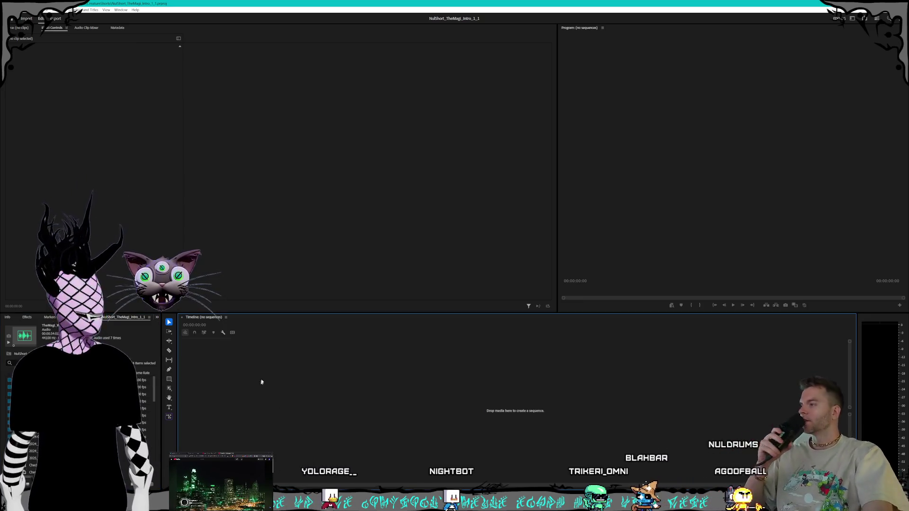
left_click(14, 9)
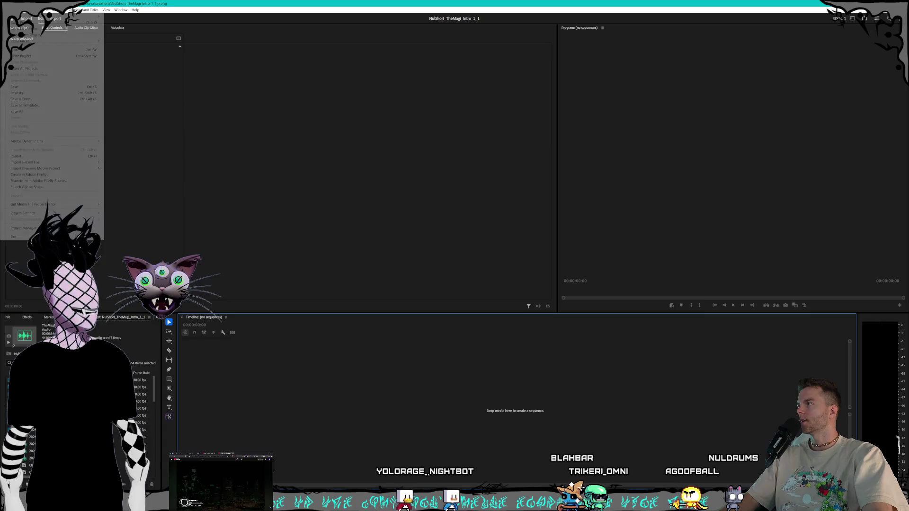
mouse_move(21, 40)
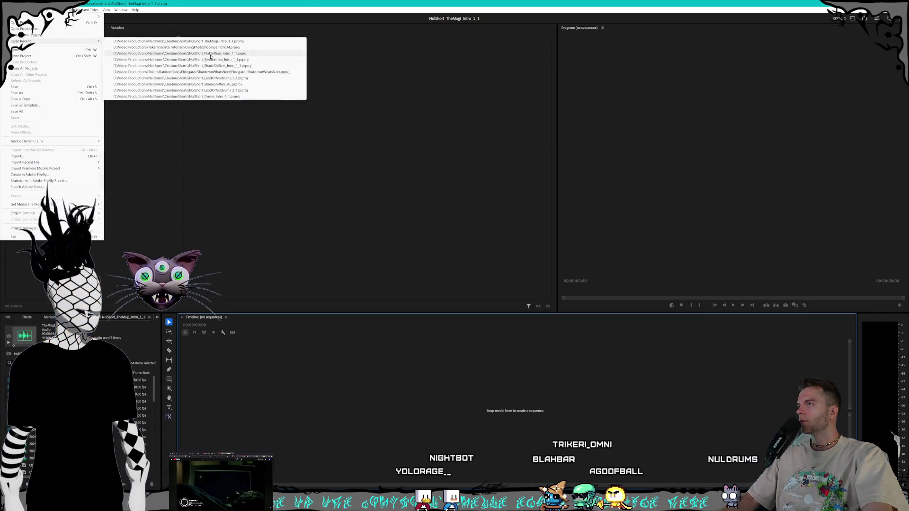
Open the recent NulShort_SynthAssistant_Intro project, check its Short timeline, and switch to the Kling window.
left_click(179, 53)
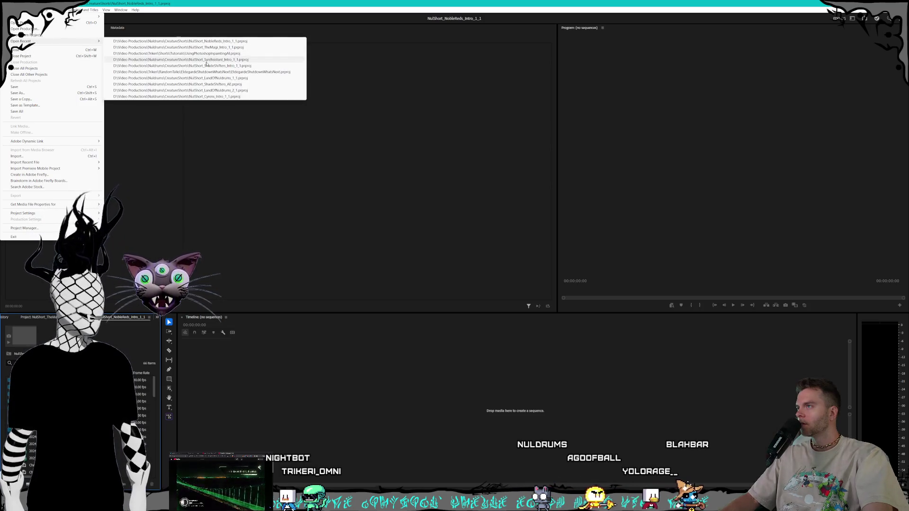
left_click(206, 59)
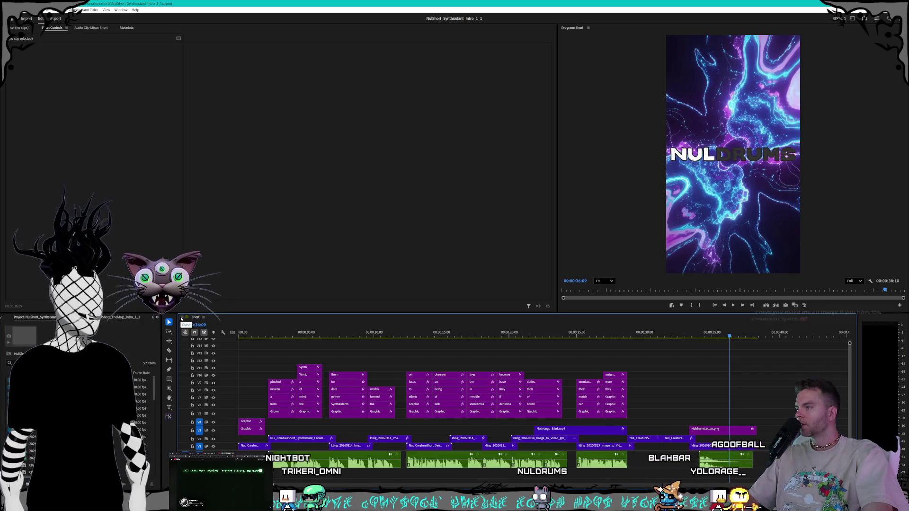
left_click(204, 319)
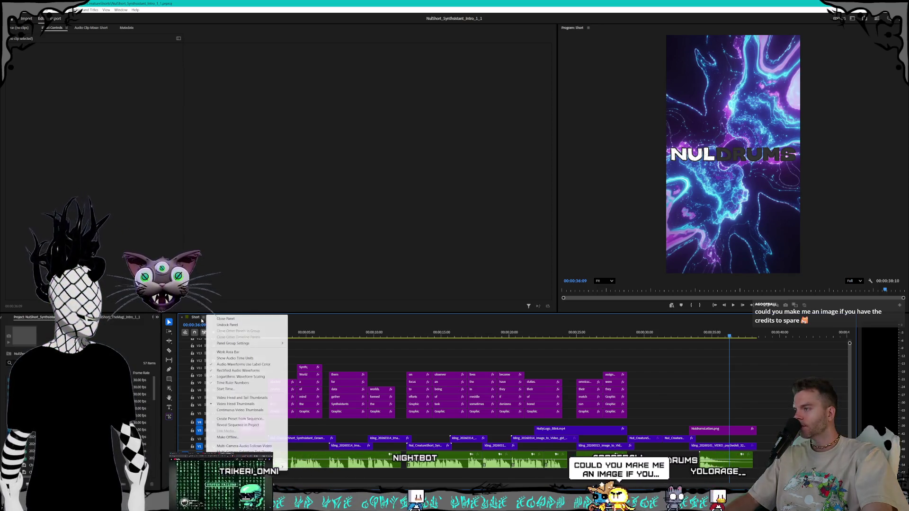
key("Escape")
key("alt+Tab")
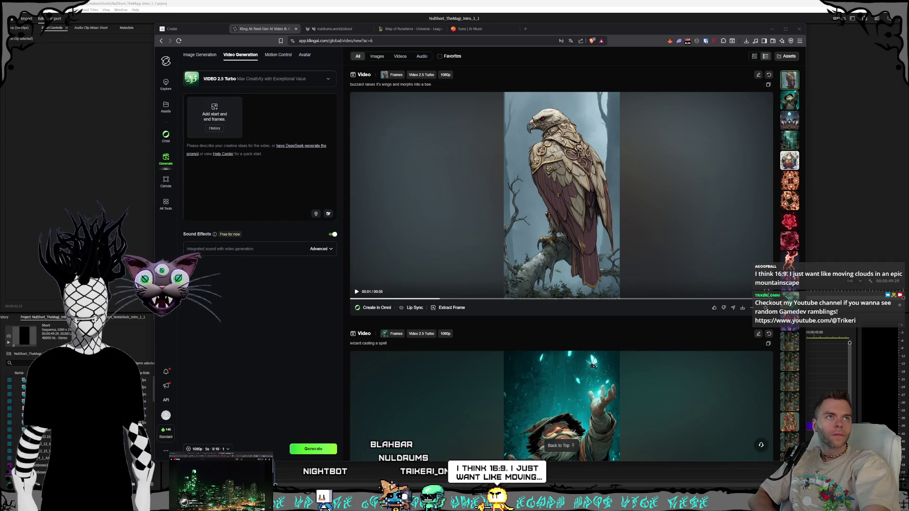
Check Kling's Membership Plans, close the referral popup, and reposition and shrink the browser window.
mouse_move(779, 204)
left_mouse_down()
mouse_move(450, 93)
mouse_move(464, 87)
left_mouse_up()
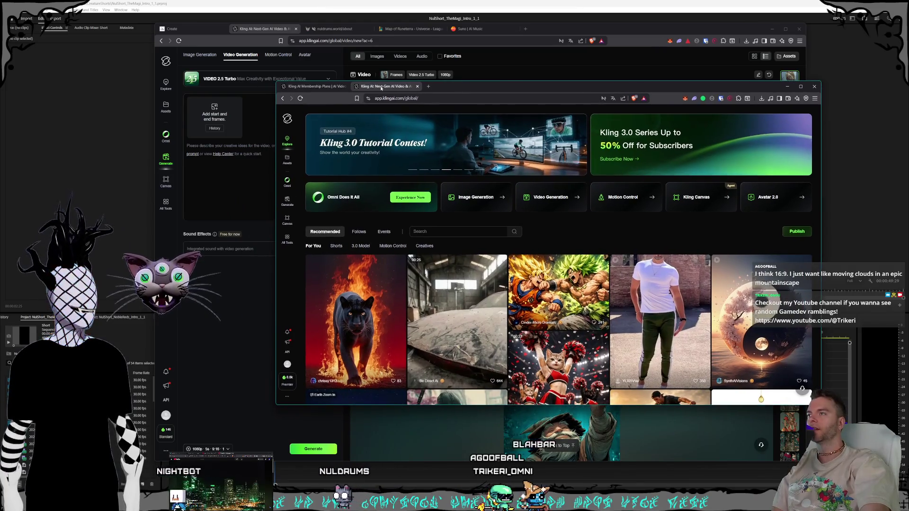
left_click(326, 89)
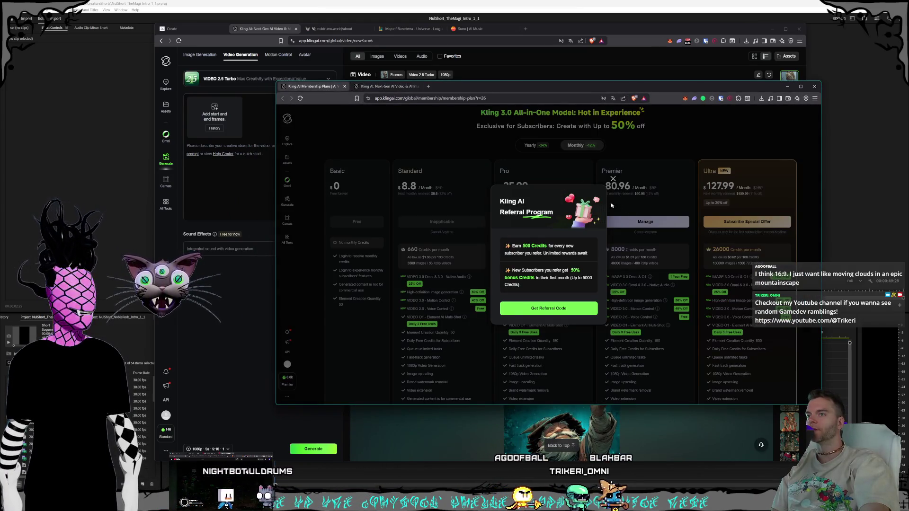
left_click(484, 140)
left_click(388, 86)
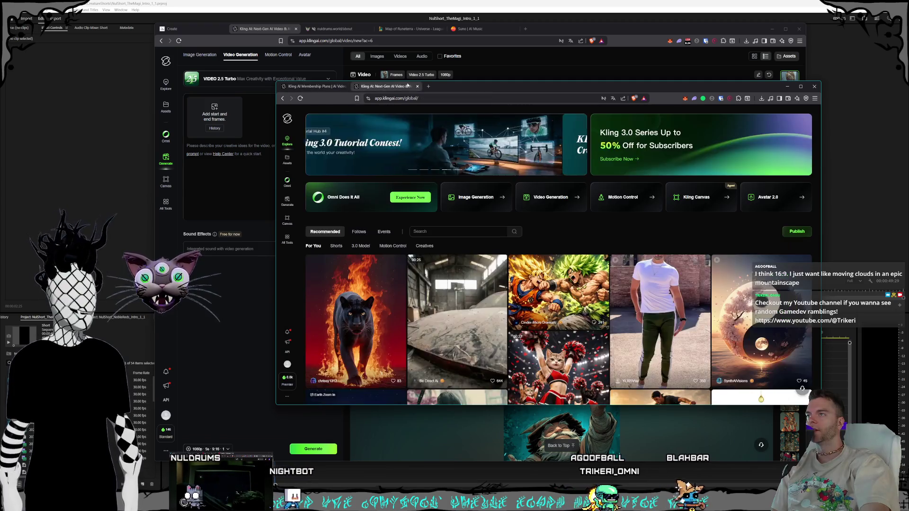
left_click(335, 87)
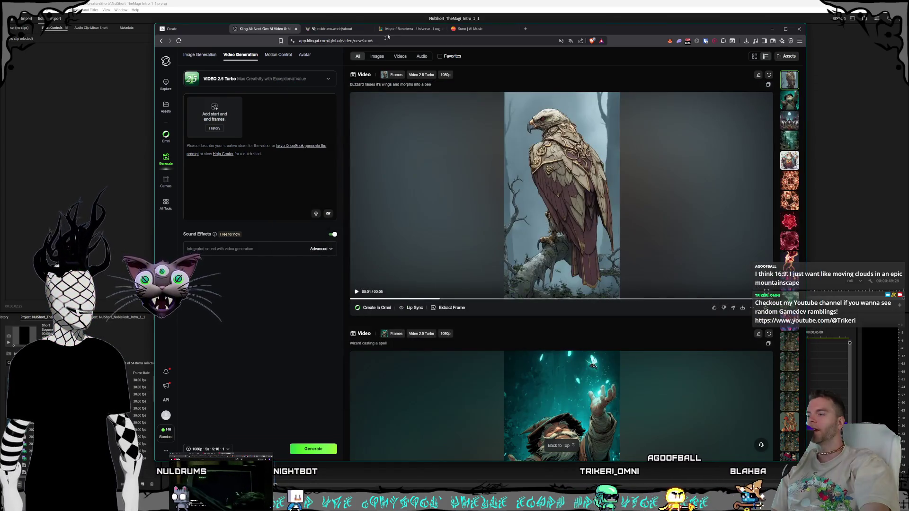
left_click_drag(492, 30, 581, 24)
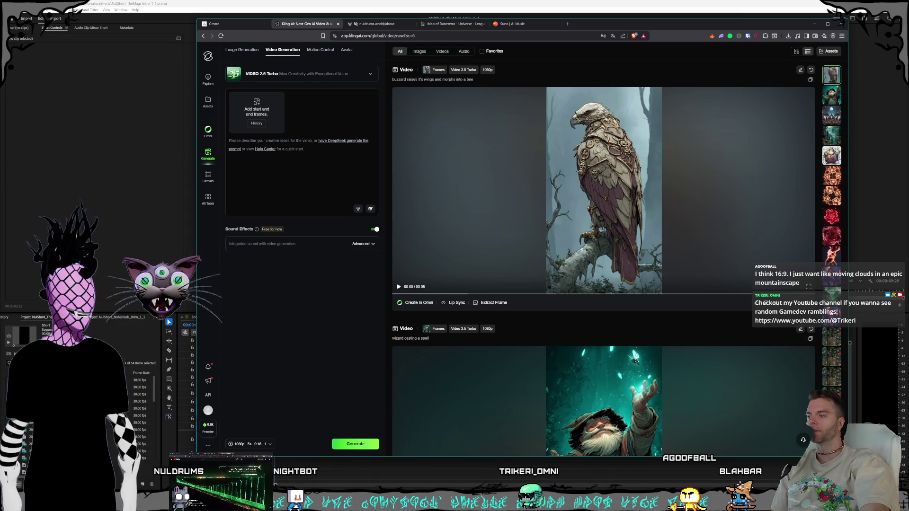
left_click_drag(197, 459, 192, 426)
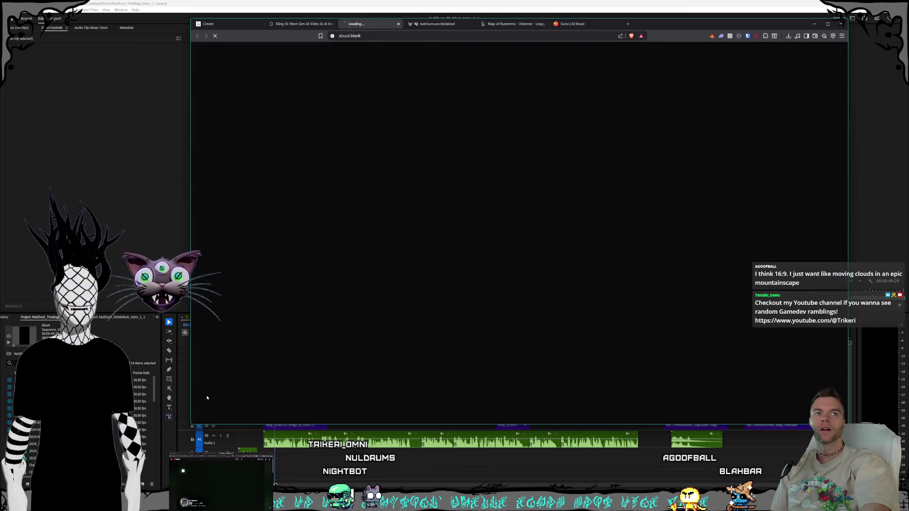
left_click(399, 23)
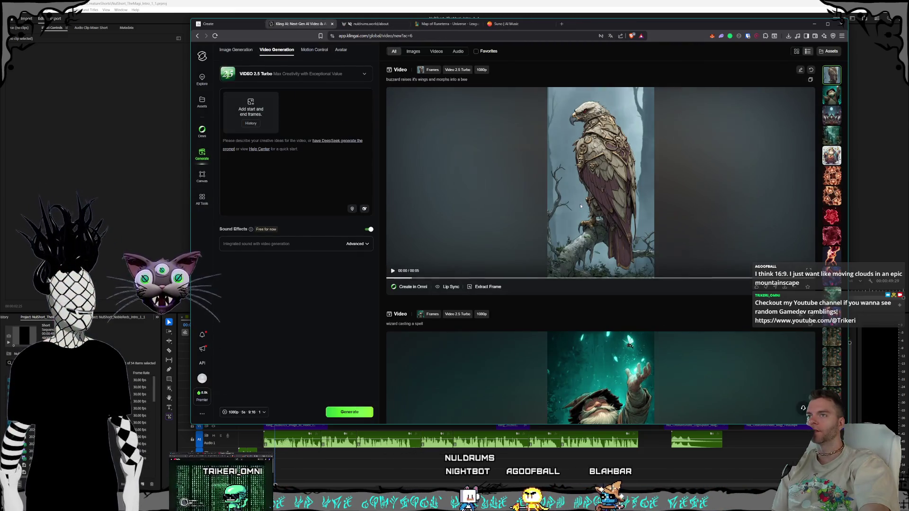
Watch the buzzard-to-bee video, then switch to the Midjourney Create page and peek at reference images.
left_click(519, 221)
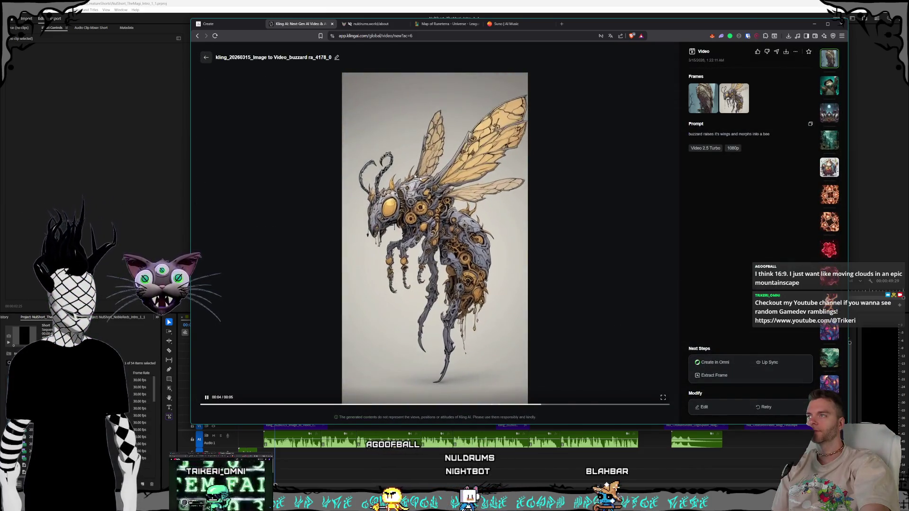
key("Escape")
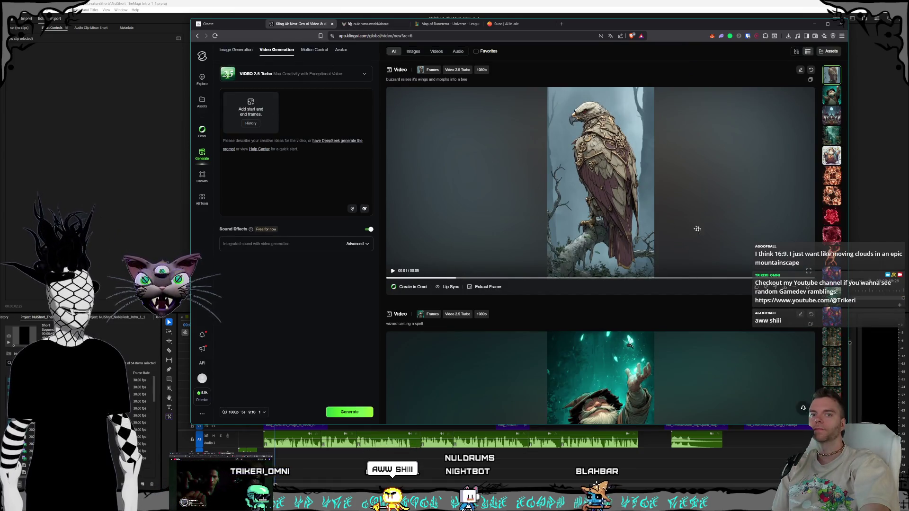
left_click_drag(640, 24, 642, 26)
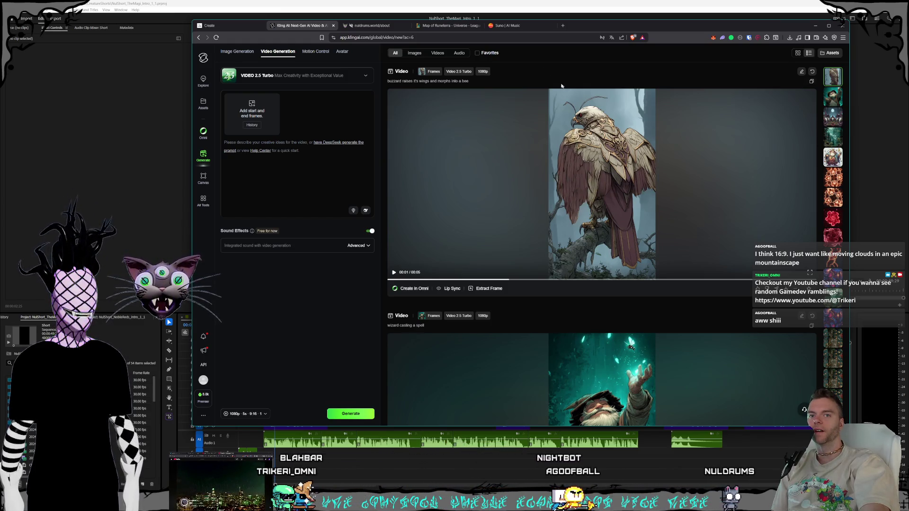
left_click(226, 27)
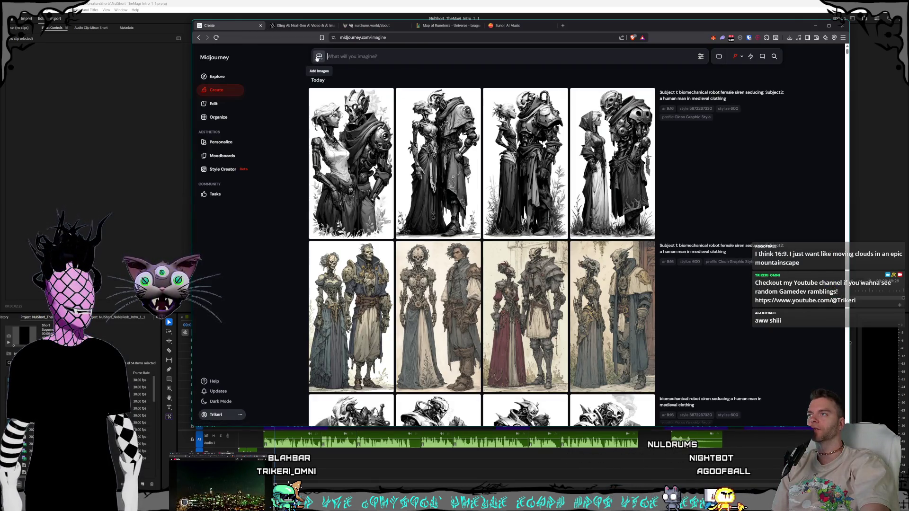
left_click(318, 57)
key("Escape")
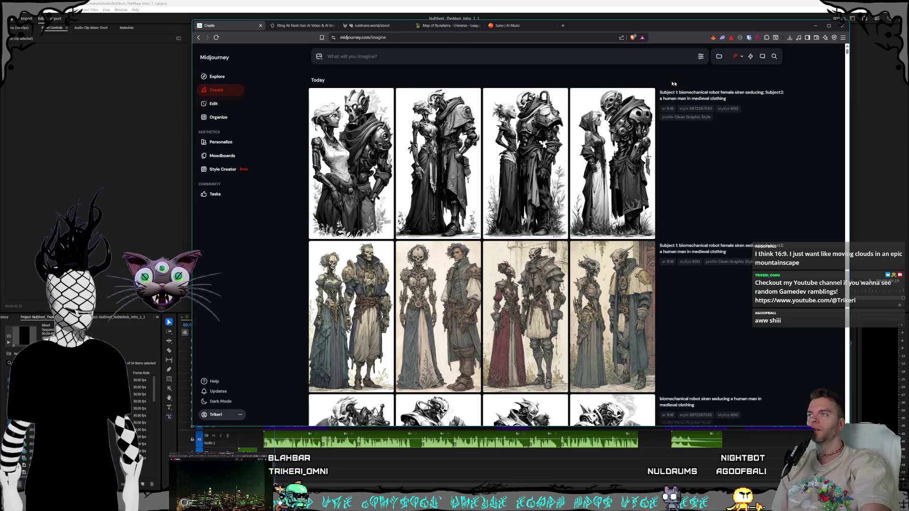
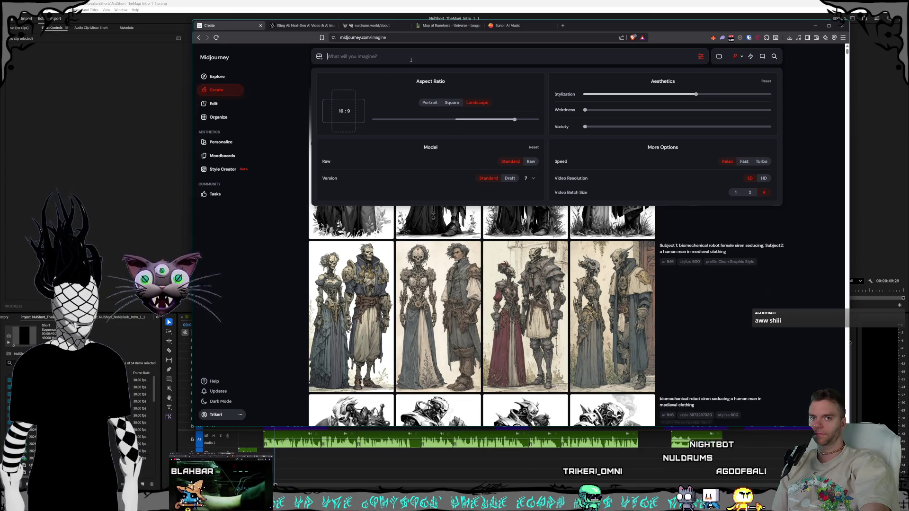
Hide the generation settings panel so today's image feed shows fully.
left_click(813, 156)
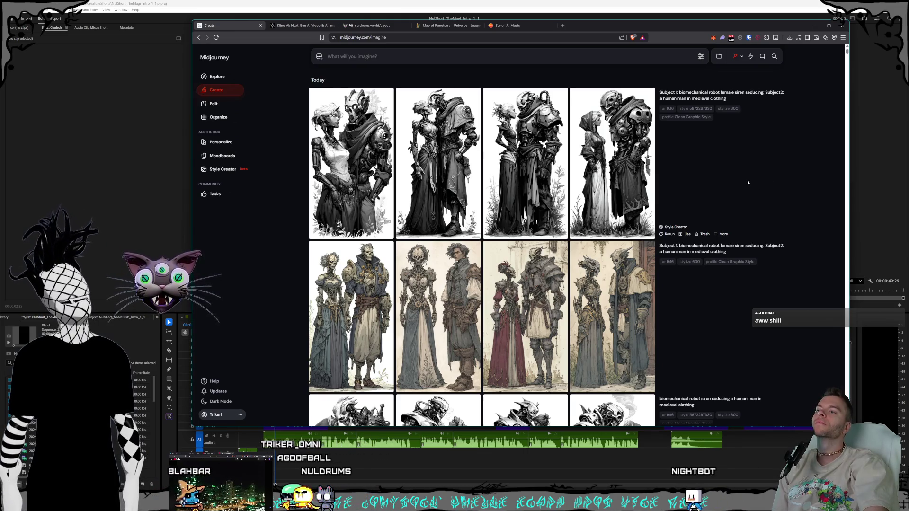
scroll(747, 181, "down", 2)
scroll(746, 181, "down", 2)
scroll(743, 183, "down", 3)
scroll(742, 182, "down", 2)
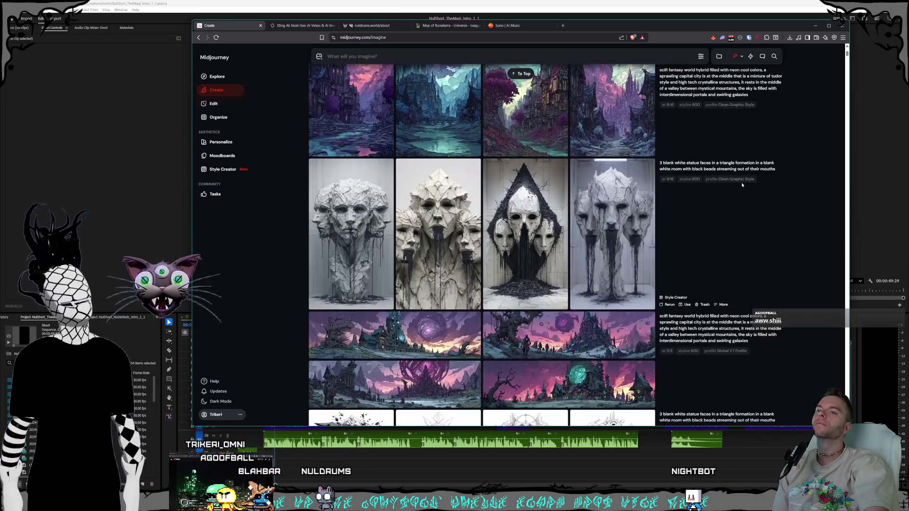
scroll(742, 185, "up", 3)
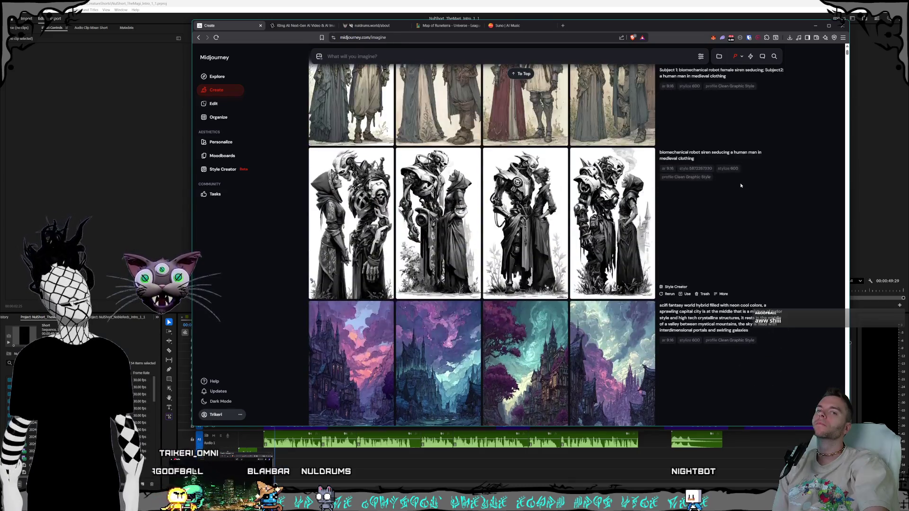
scroll(740, 185, "up", 3)
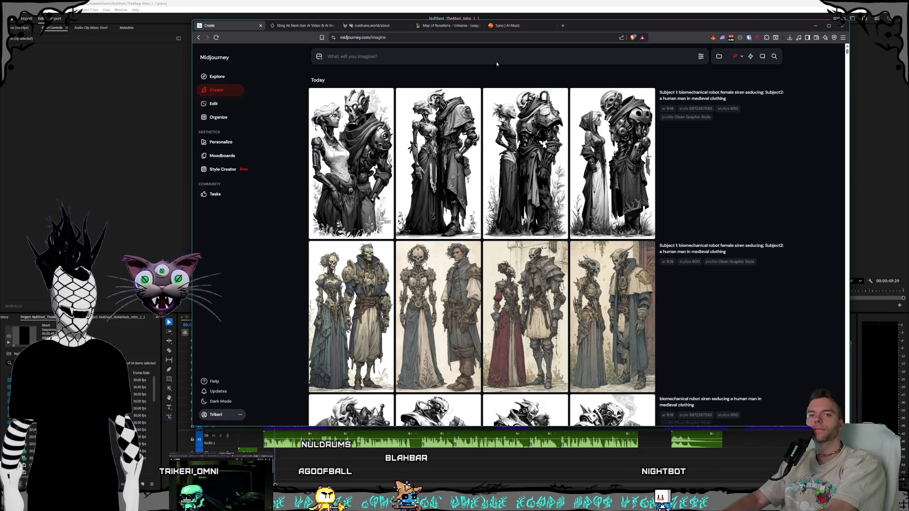
type("mo")
type(" clouds in an epic mountainscape")
Submit the prompt 'moving clouds in an epic mountainscape' to generate a new grid.
key("Return")
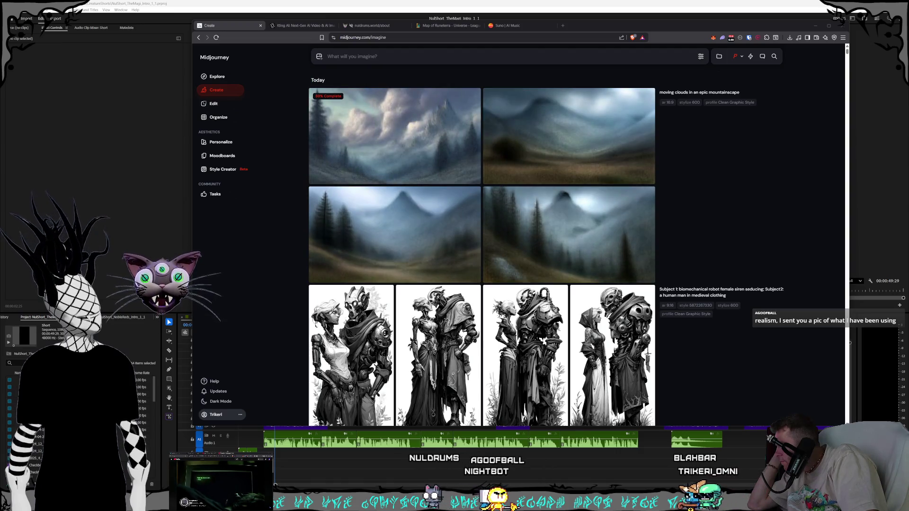
key("ctrl+s")
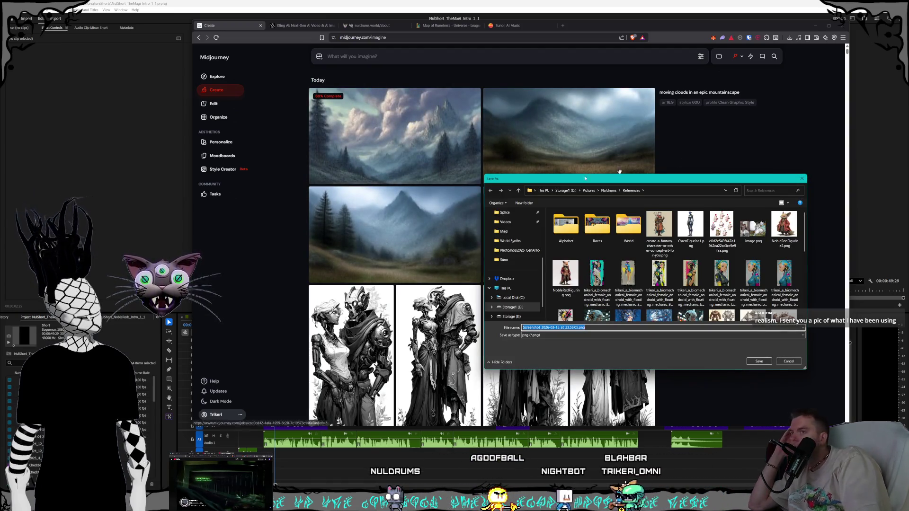
left_click_drag(632, 183, 344, 142)
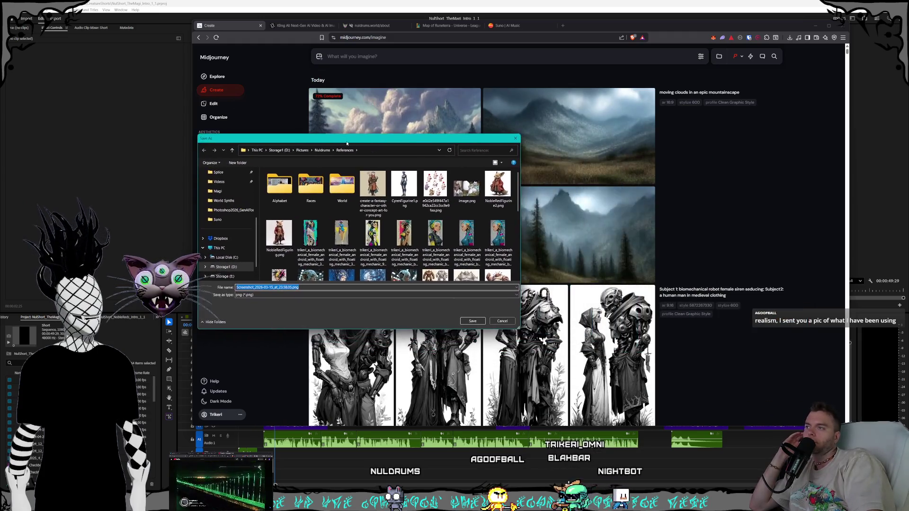
left_click(302, 150)
scroll(306, 223, "down", 5)
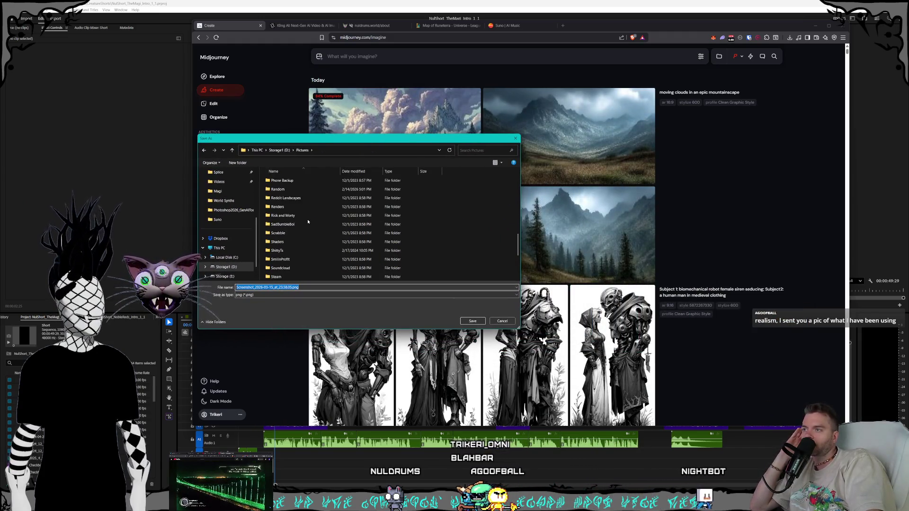
key("Return")
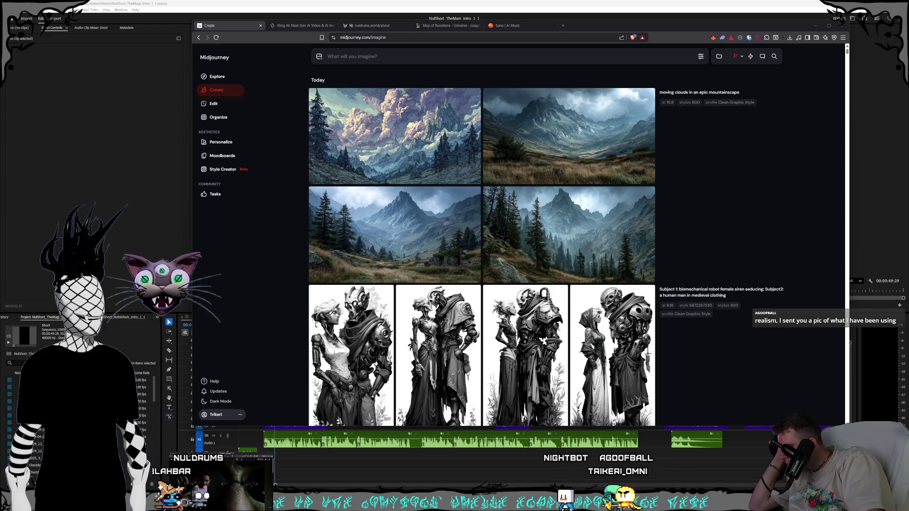
key("alt+Tab")
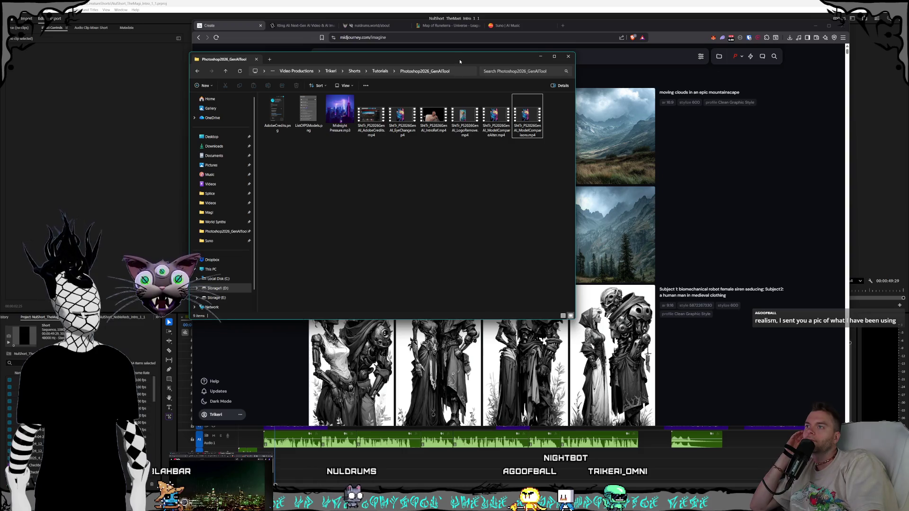
Dismiss File Explorer and close the sea-of-clouds mountain screenshot after viewing it.
key("alt+Tab")
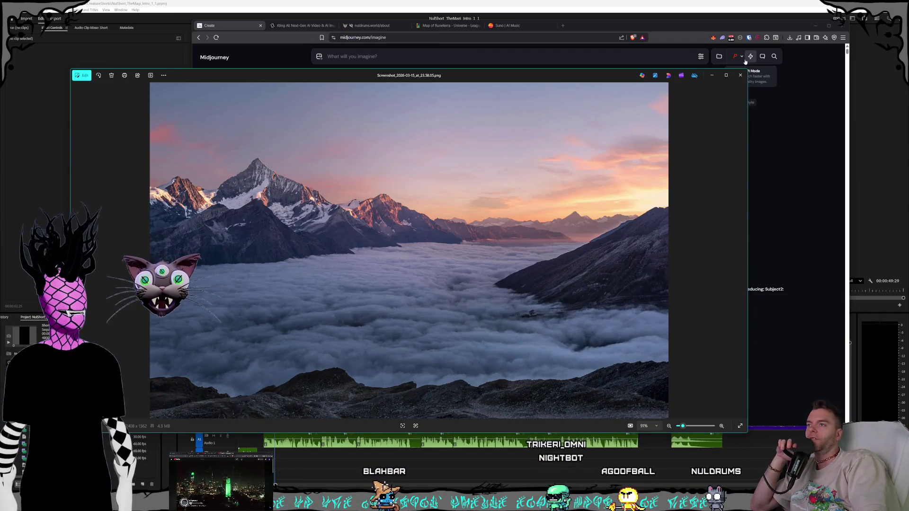
left_click(740, 74)
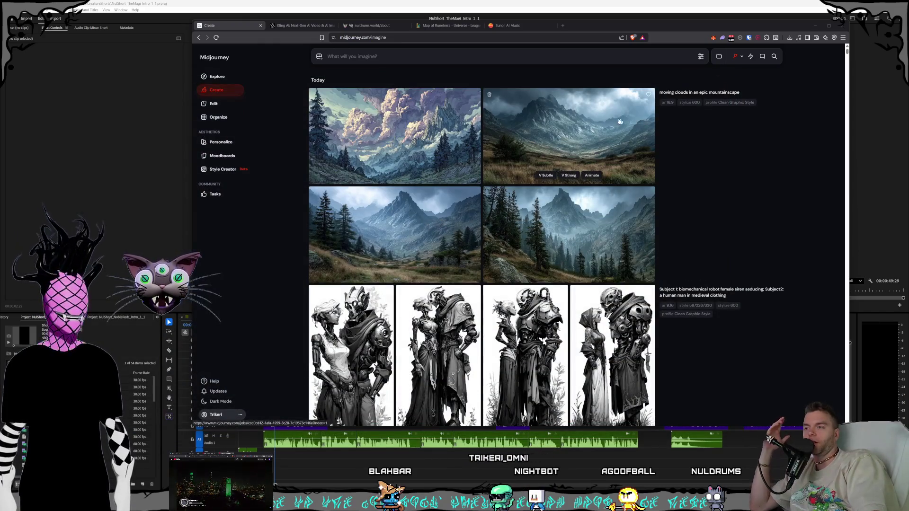
Review each generated mountainscape at full size, return to the grid, then switch to Kling AI.
left_click(431, 91)
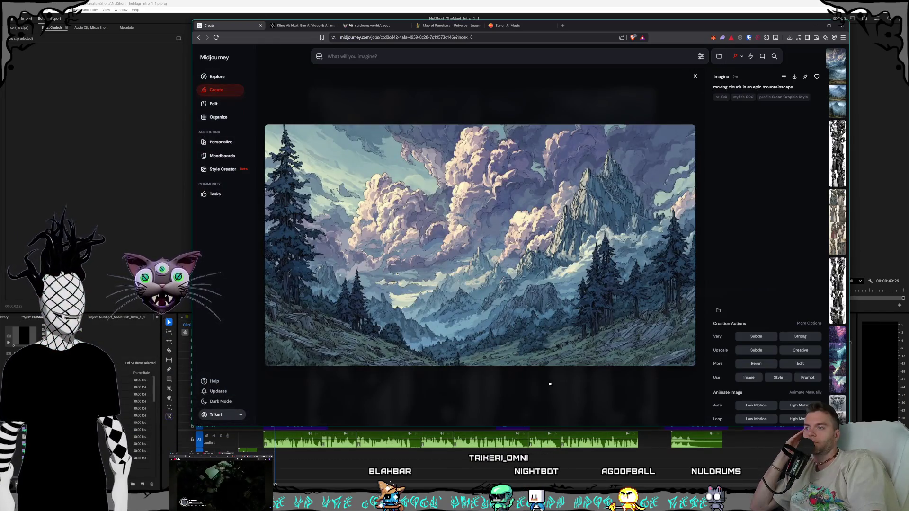
left_click(547, 381)
left_click(461, 274)
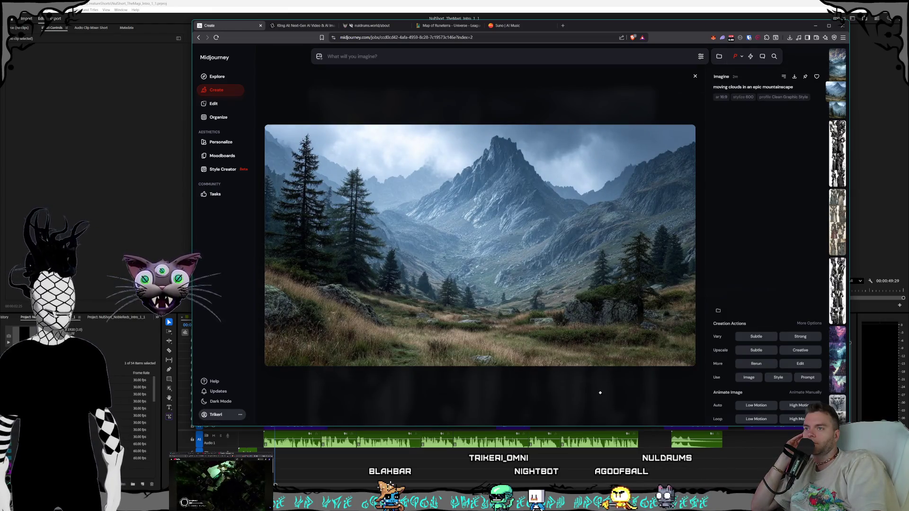
key("Right")
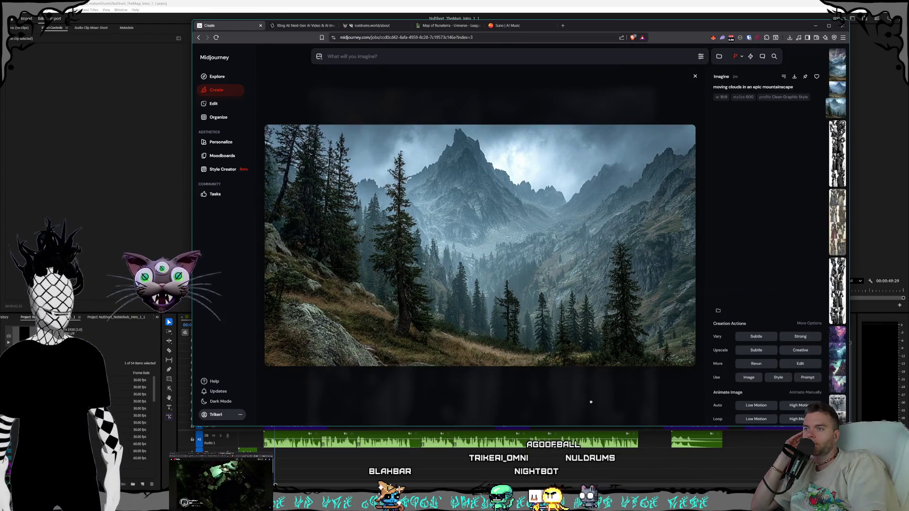
left_click(590, 403)
left_click(552, 173)
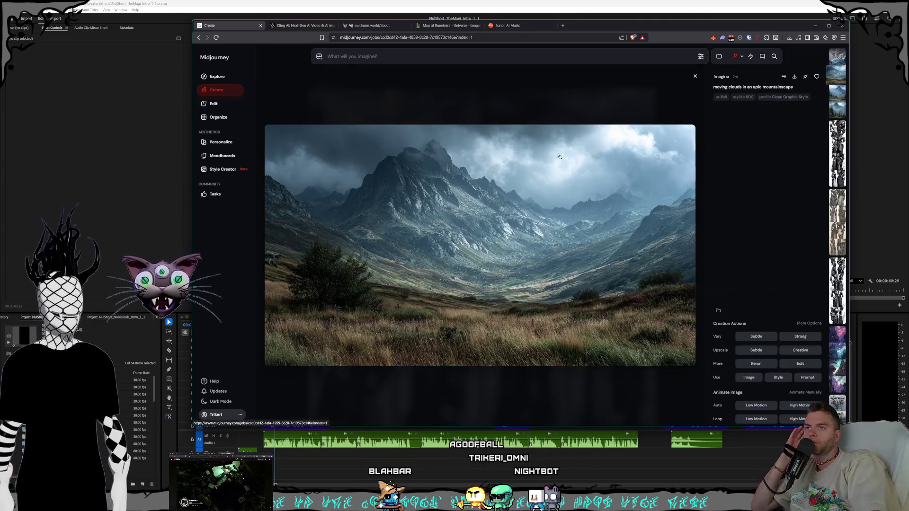
left_click(539, 377)
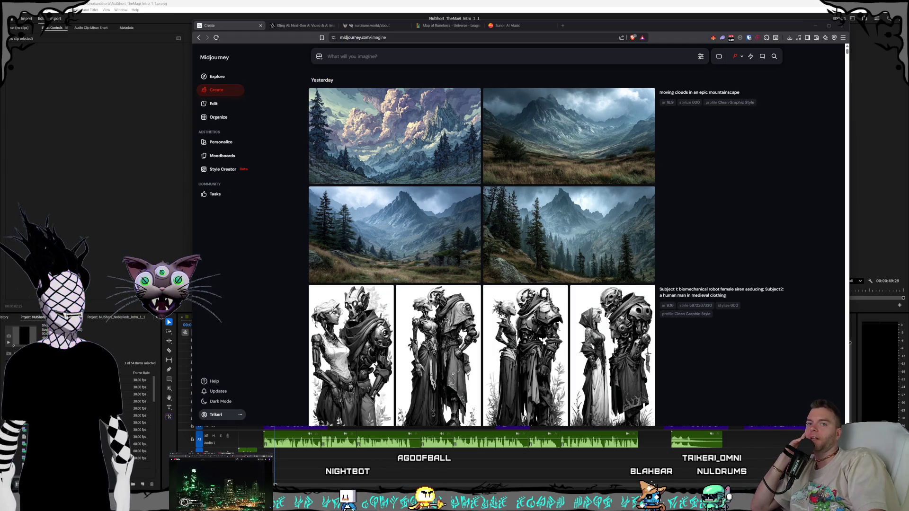
left_click(306, 26)
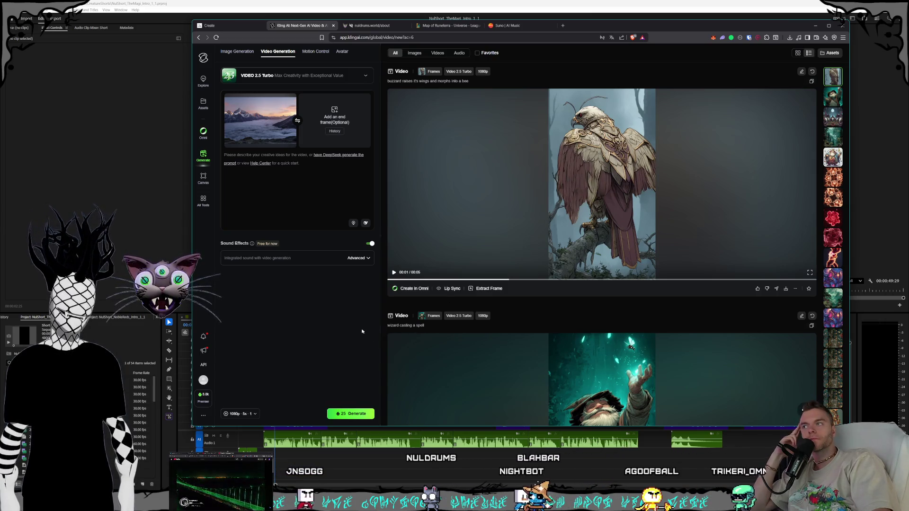
Focus the video prompt box beneath the mountain-above-clouds start frame in Kling AI.
left_click(343, 197)
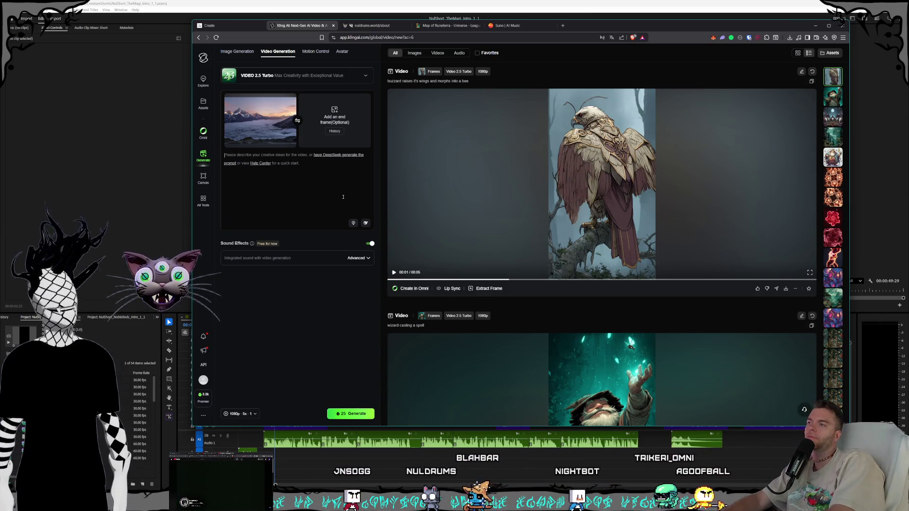